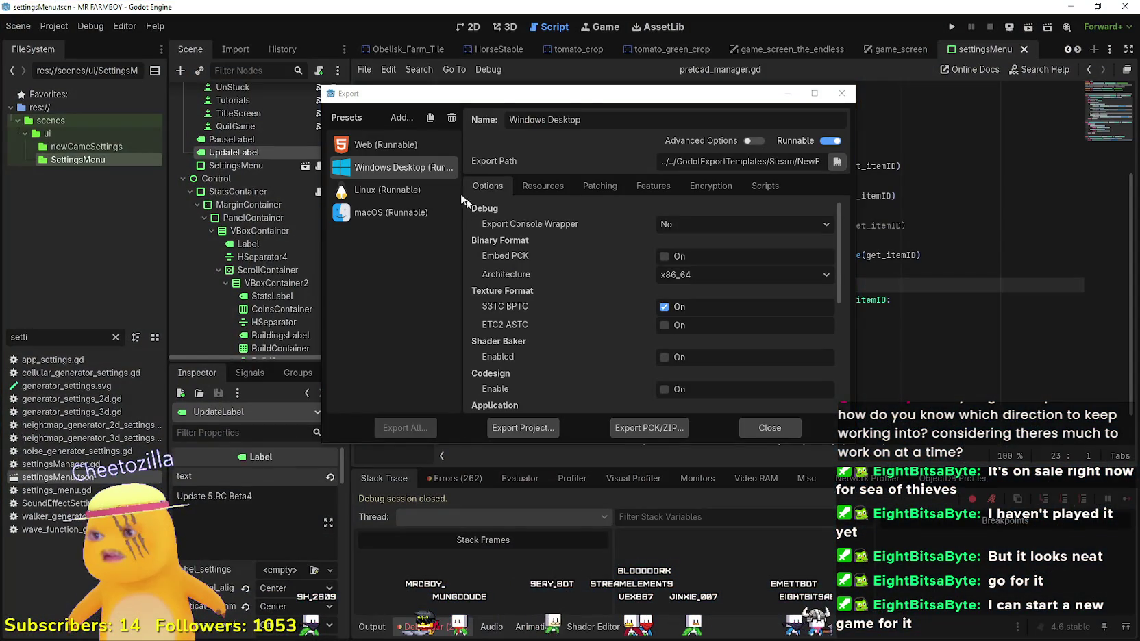
Step: Export the Linux preset build as mrfarmboyLinux.x86_64 into the NewExport folder
left_click(422, 185)
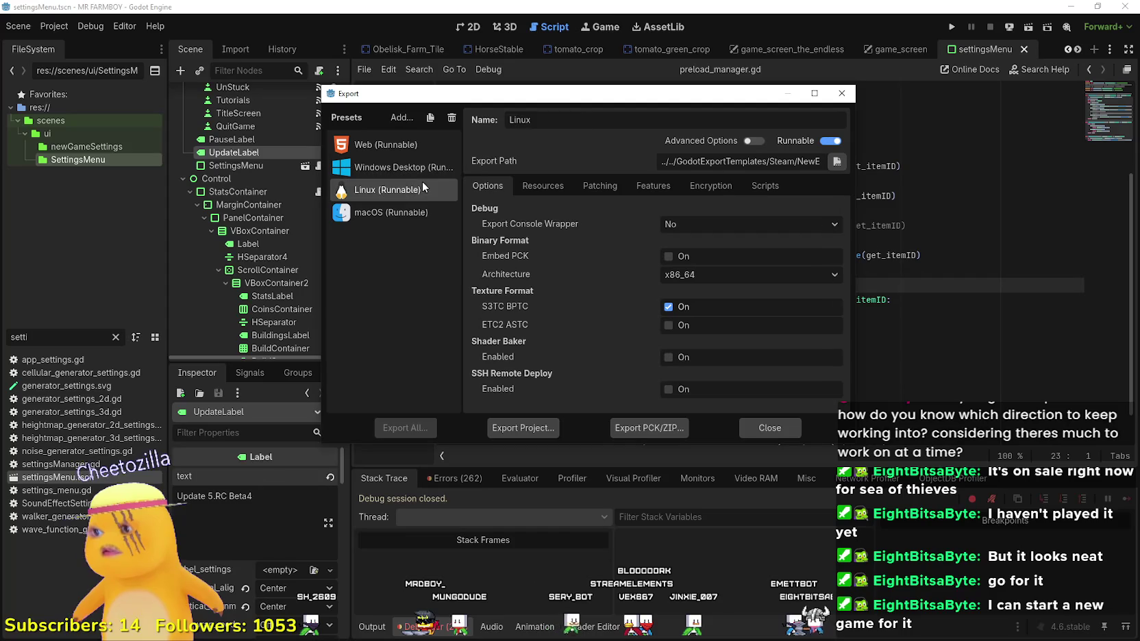
left_click(524, 427)
key("Return")
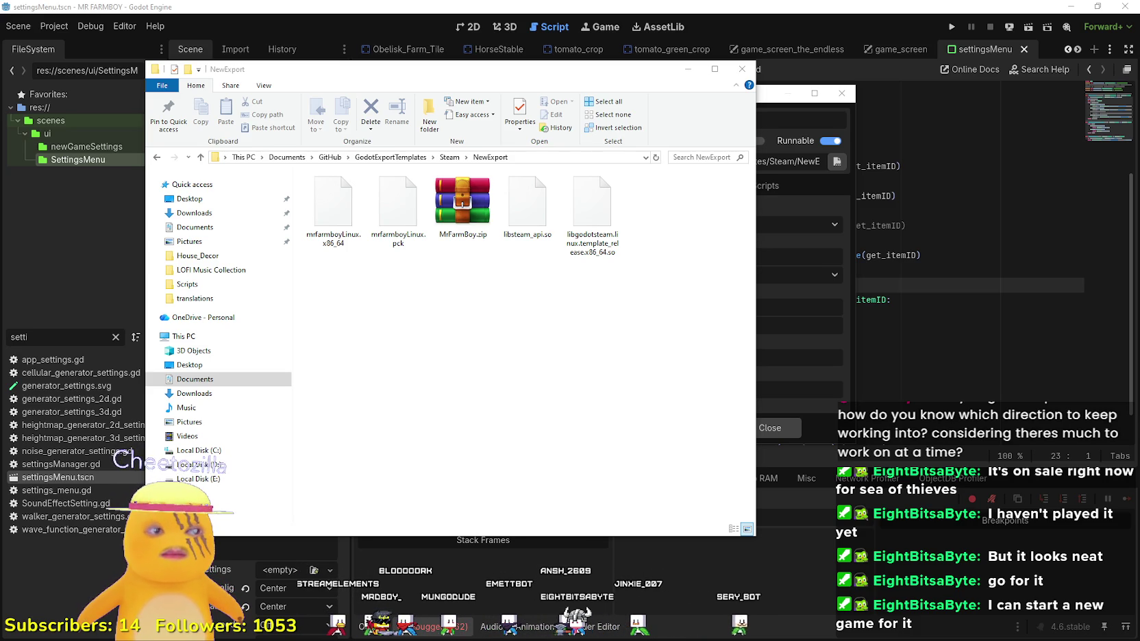
Step: Open MrFarmBoy.zip from the NewExport folder in WinRAR to view its files
left_click(462, 202)
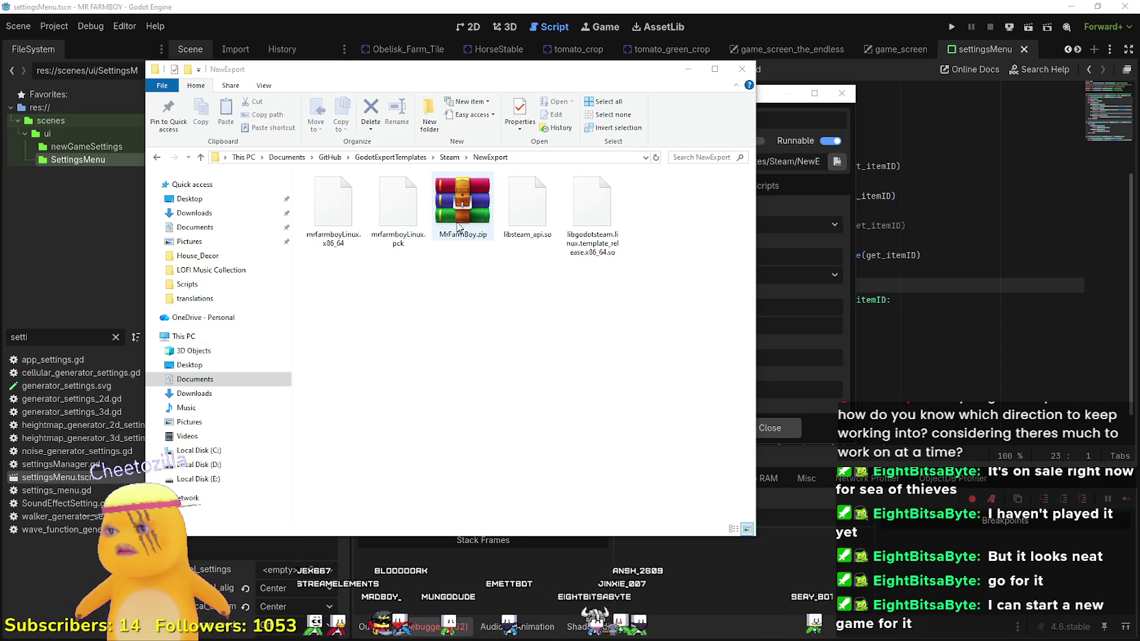
mouse_move(585, 71)
left_mouse_down()
mouse_move(585, 461)
mouse_move(563, 108)
left_mouse_up()
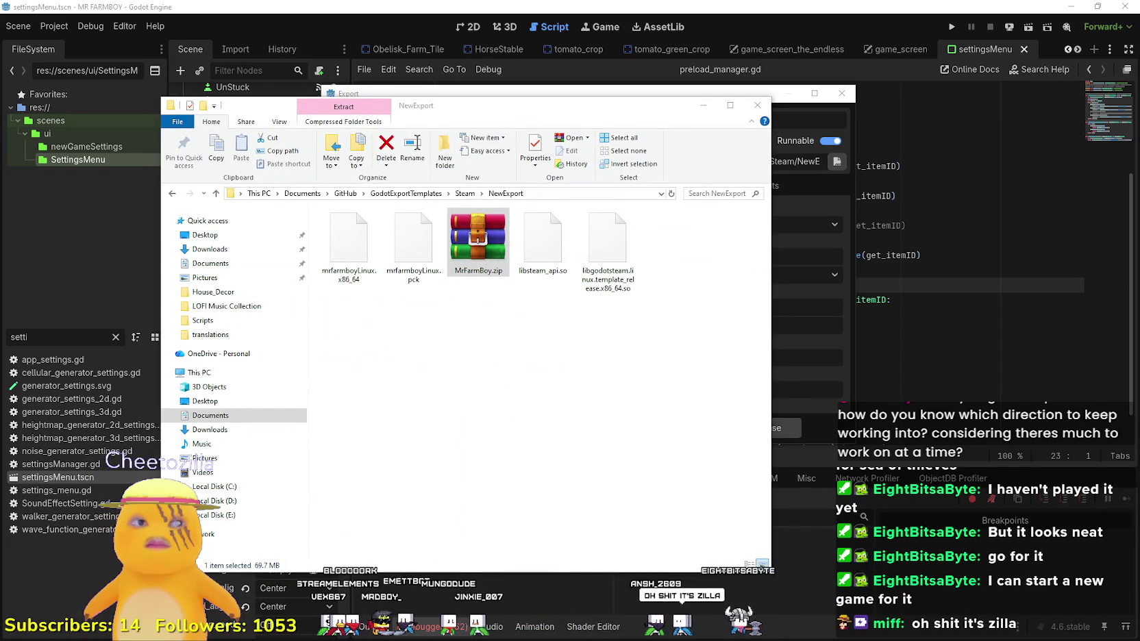
key("Return")
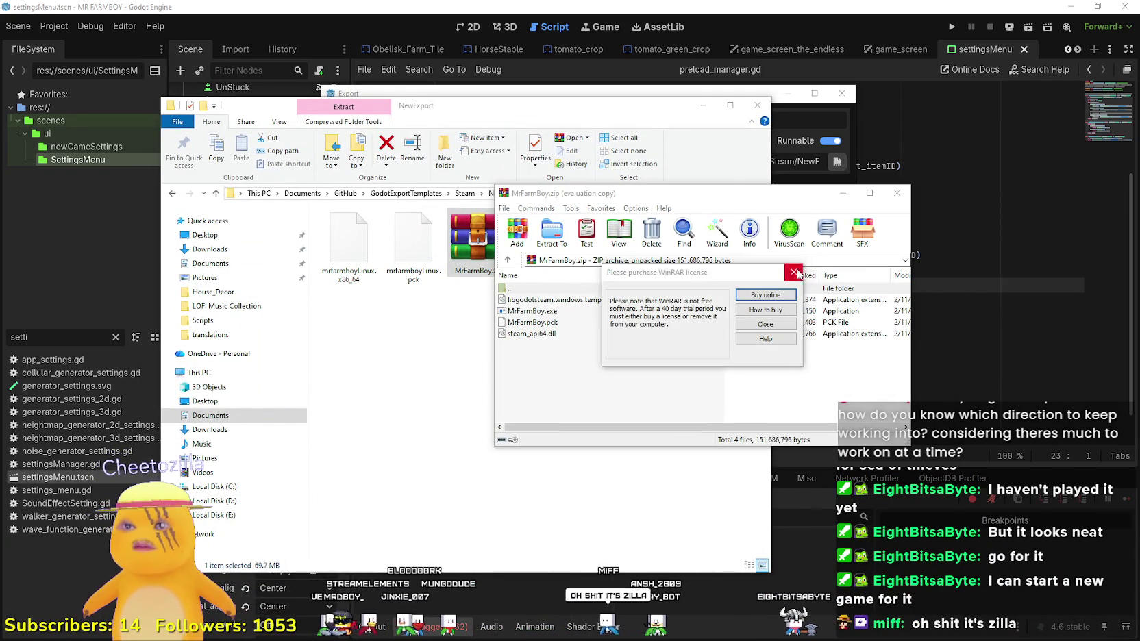
Step: Pack the four Linux build files into a ZIP archive named NewExport.zip with WinRAR
left_click(794, 272)
key("Escape")
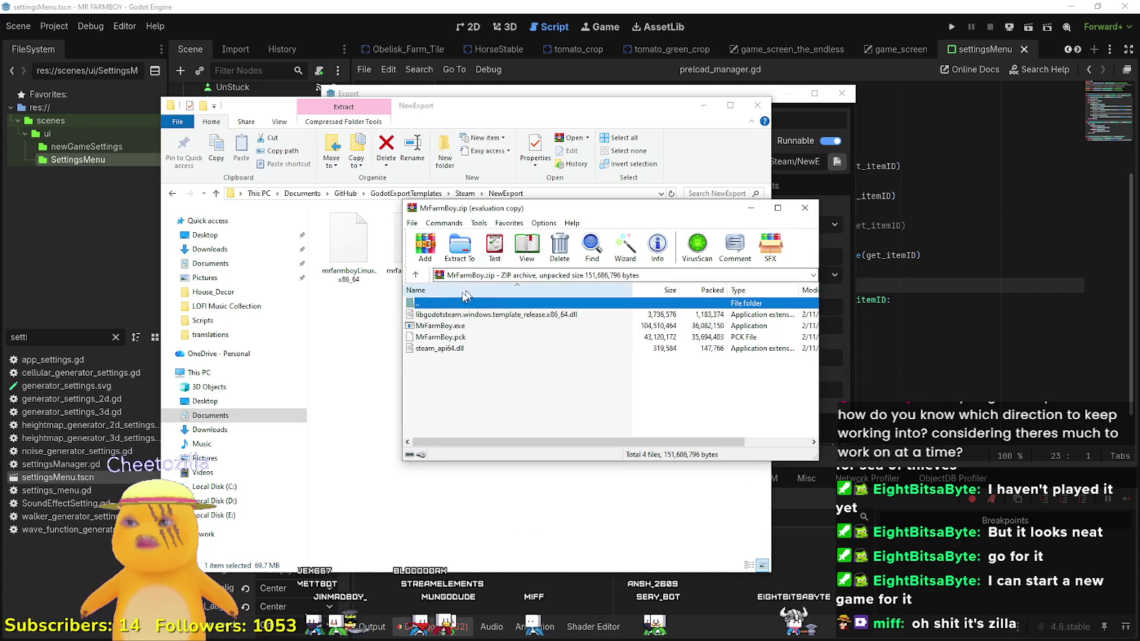
double_click(452, 303)
left_click_drag(554, 397, 458, 319)
left_click(423, 255)
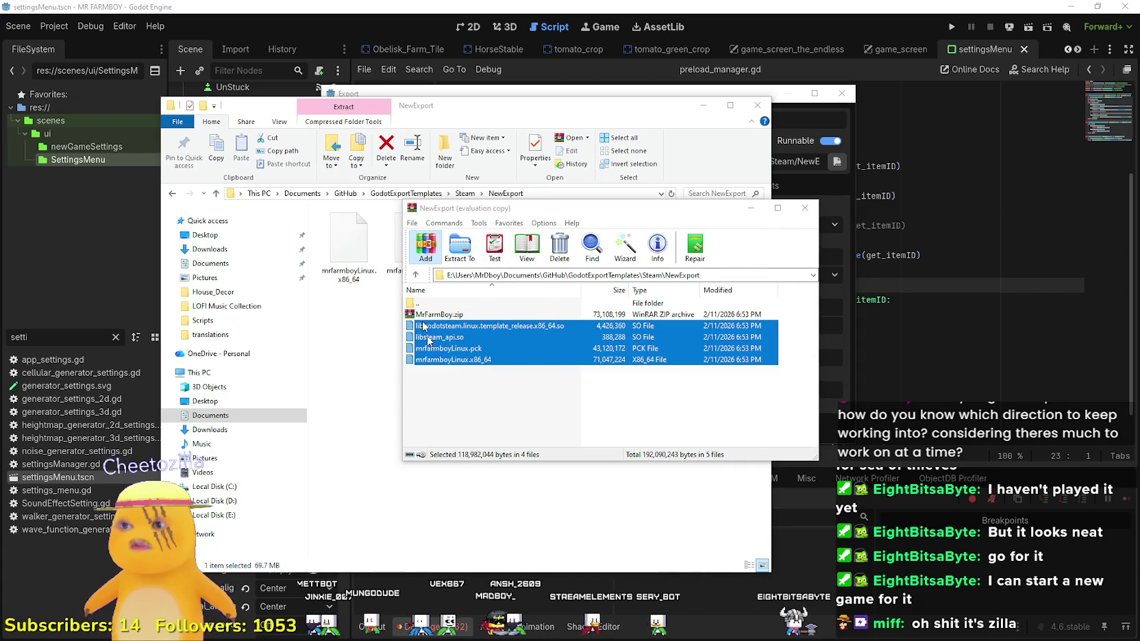
left_click(560, 323)
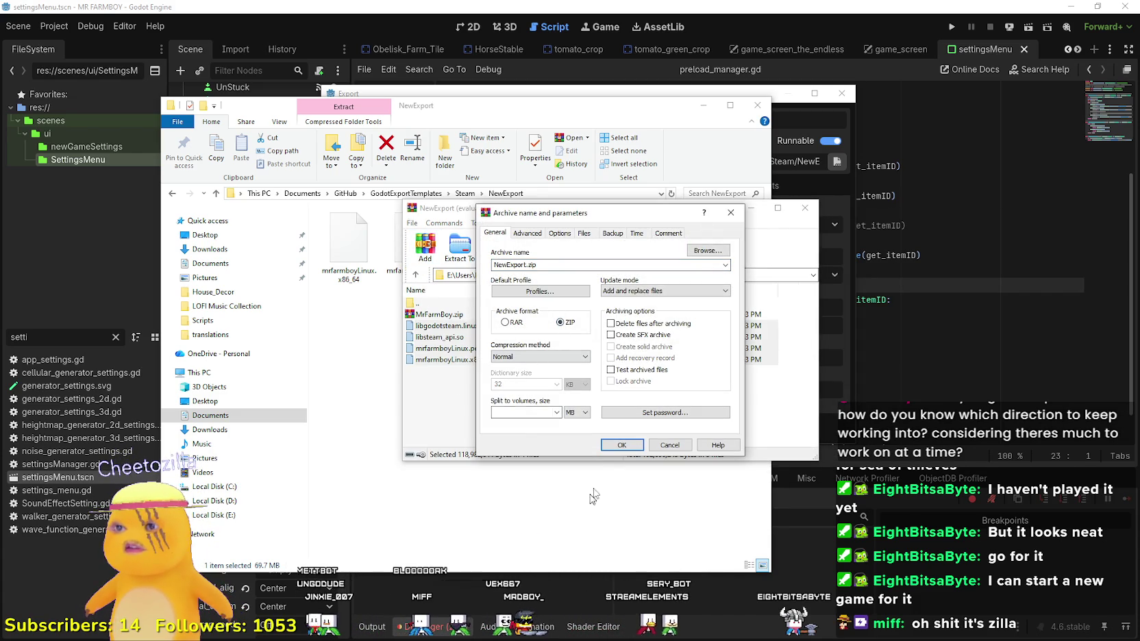
left_click(619, 447)
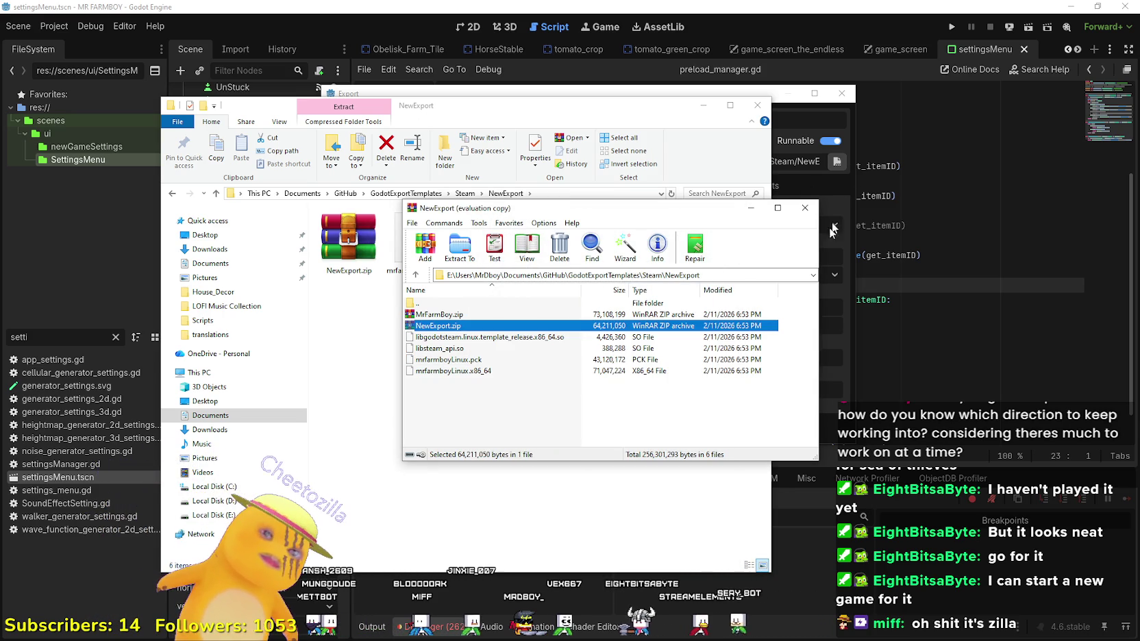
left_click(805, 207)
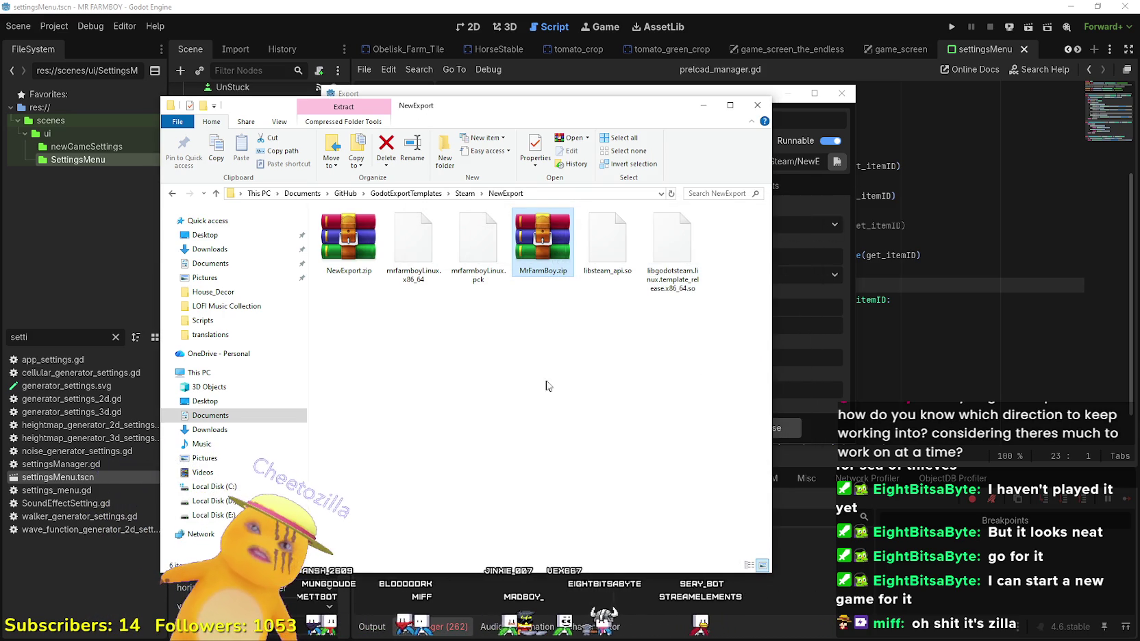
left_click(575, 339)
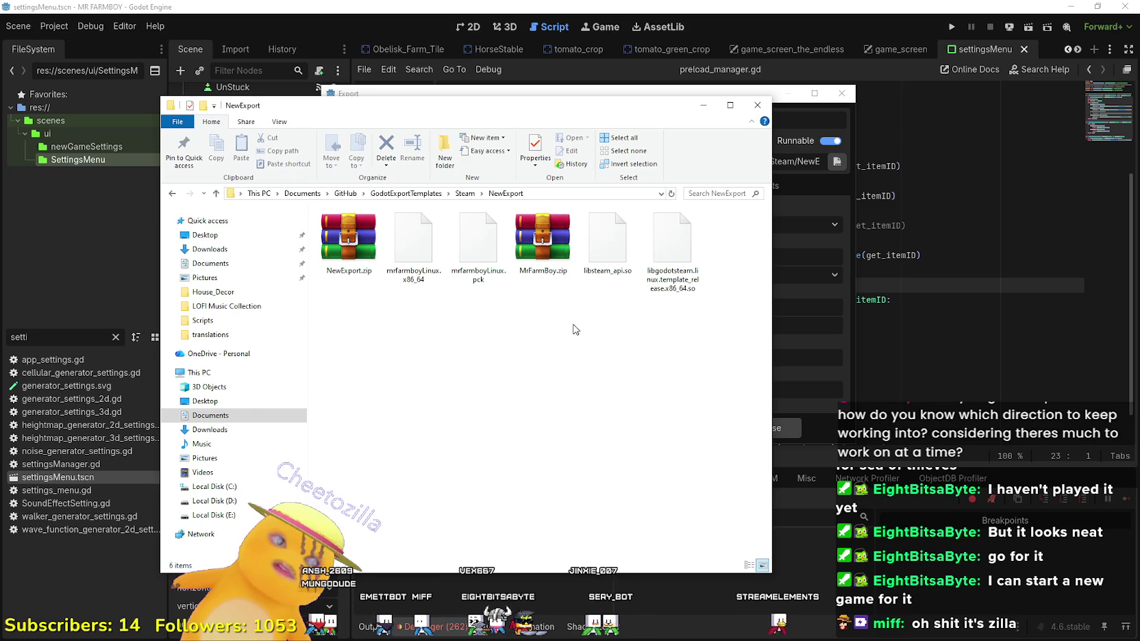
left_click(530, 259)
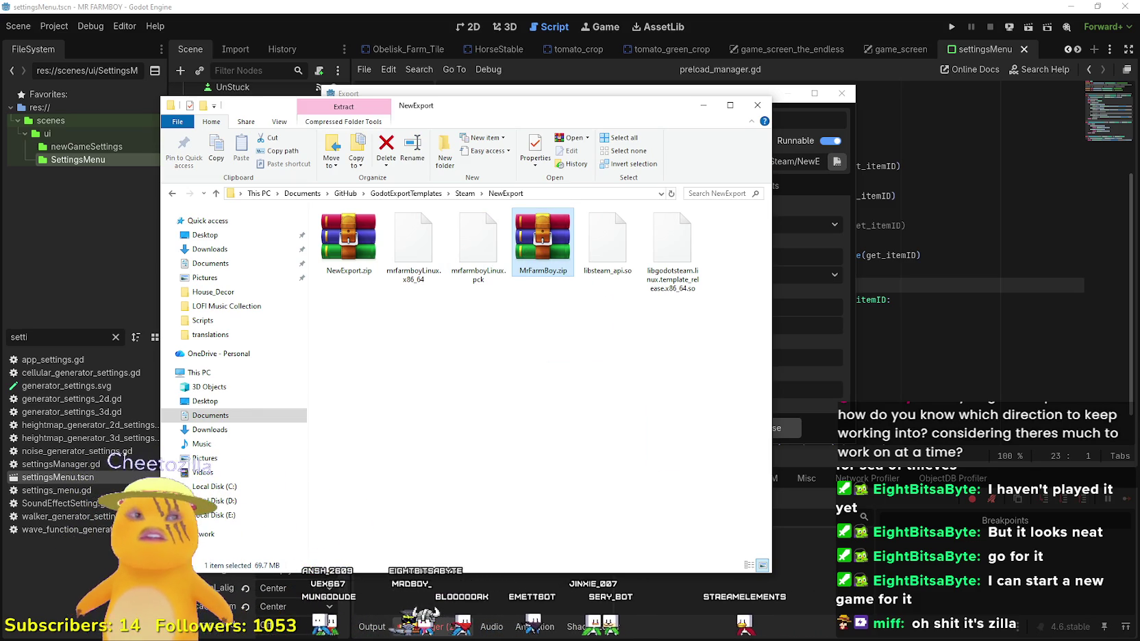
left_click(349, 239)
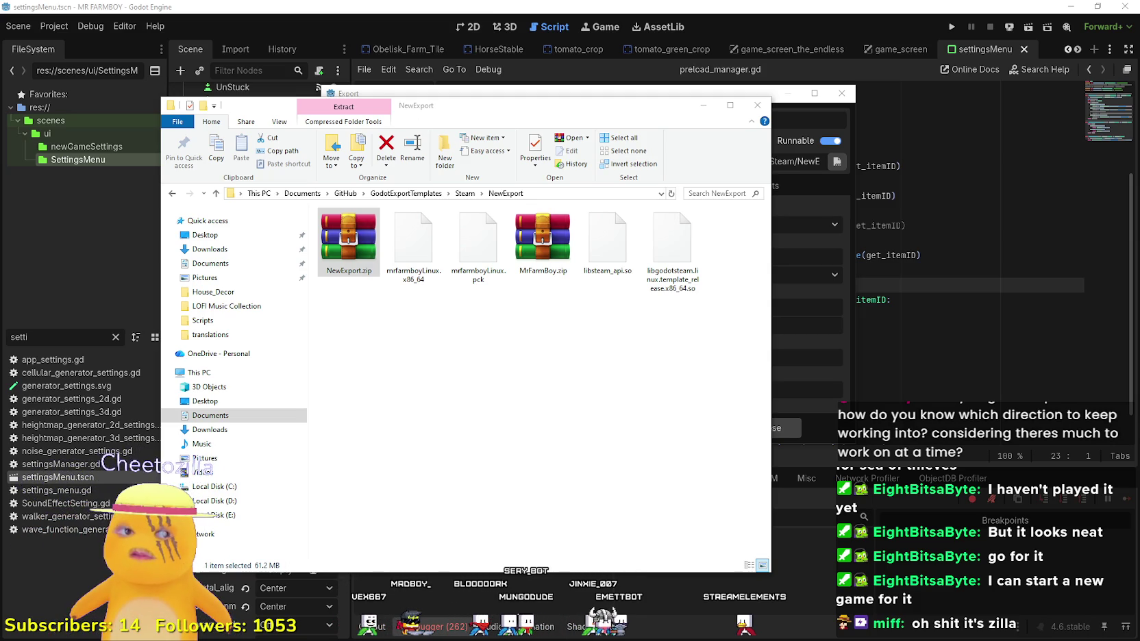
left_click(752, 432)
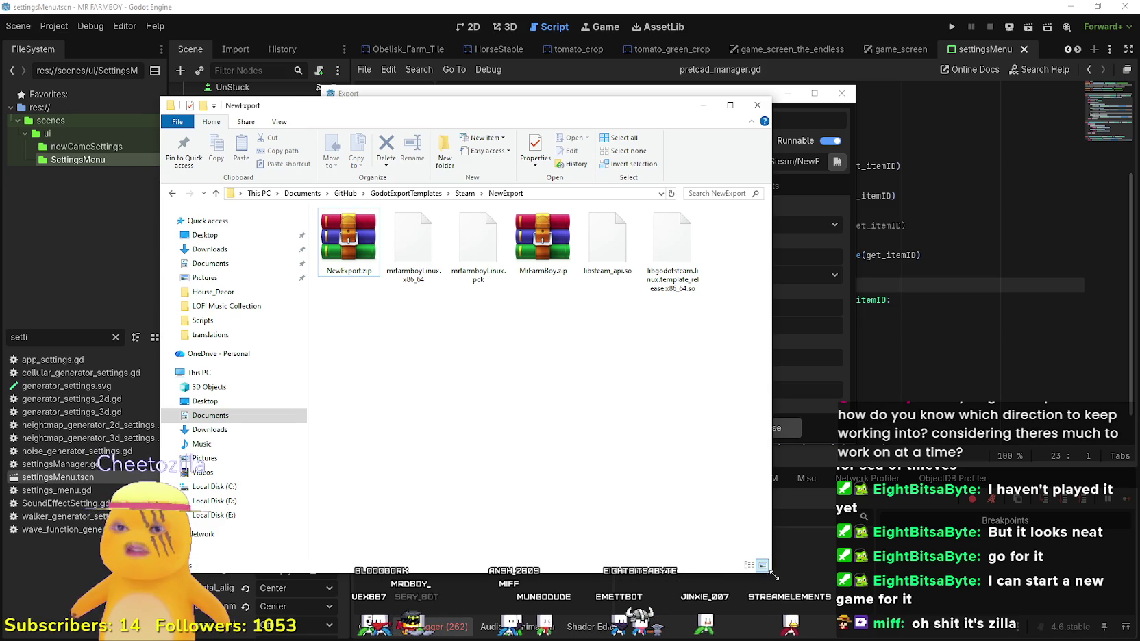
left_click_drag(772, 572, 787, 442)
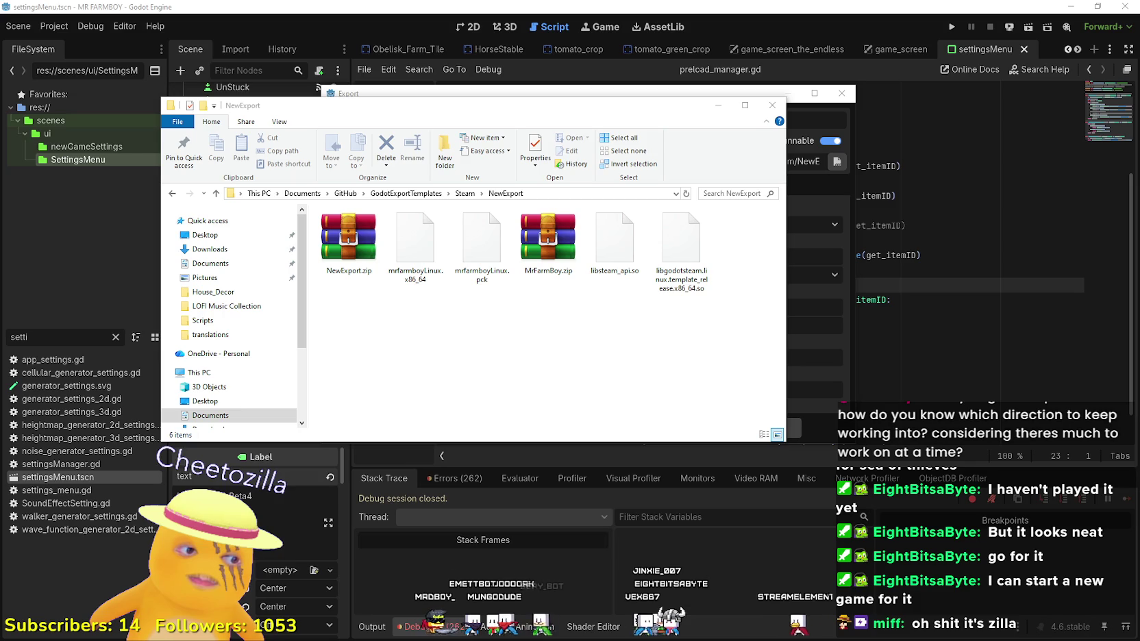
key("alt+Tab")
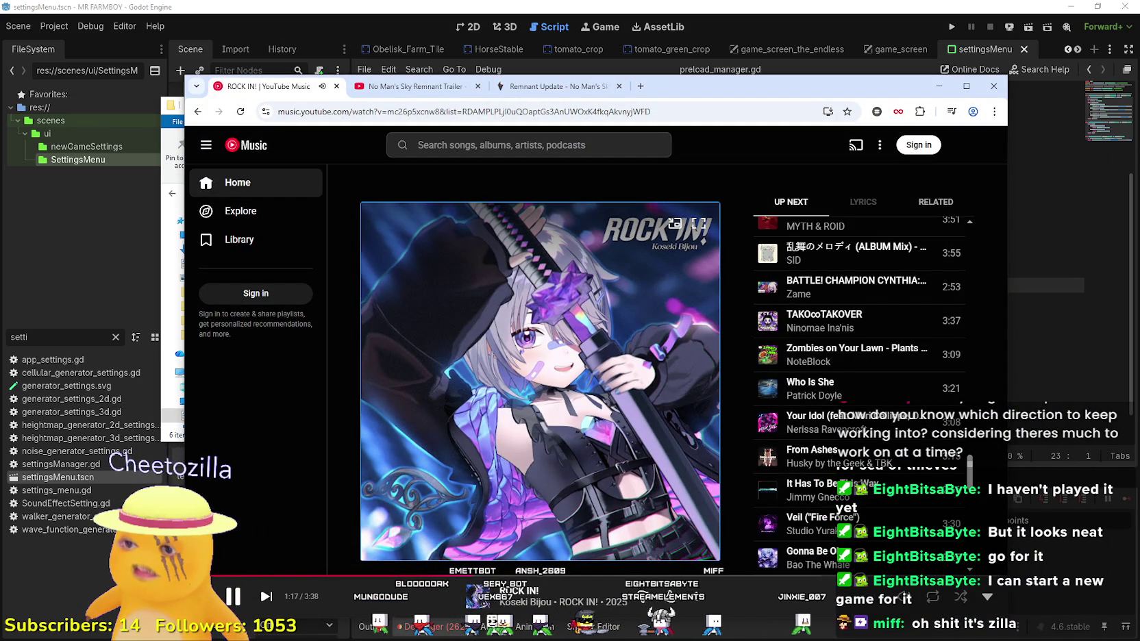
key("alt+Tab")
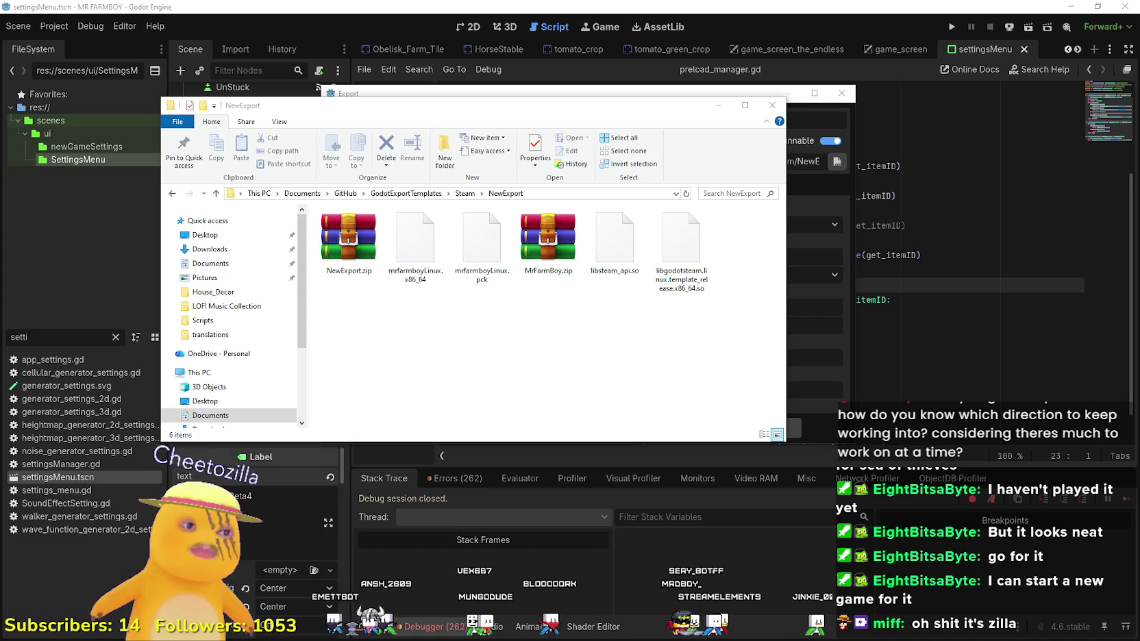
Step: Minimize the Explorer window, close Godot's Export dialog and switch back to Steam
left_click(705, 305)
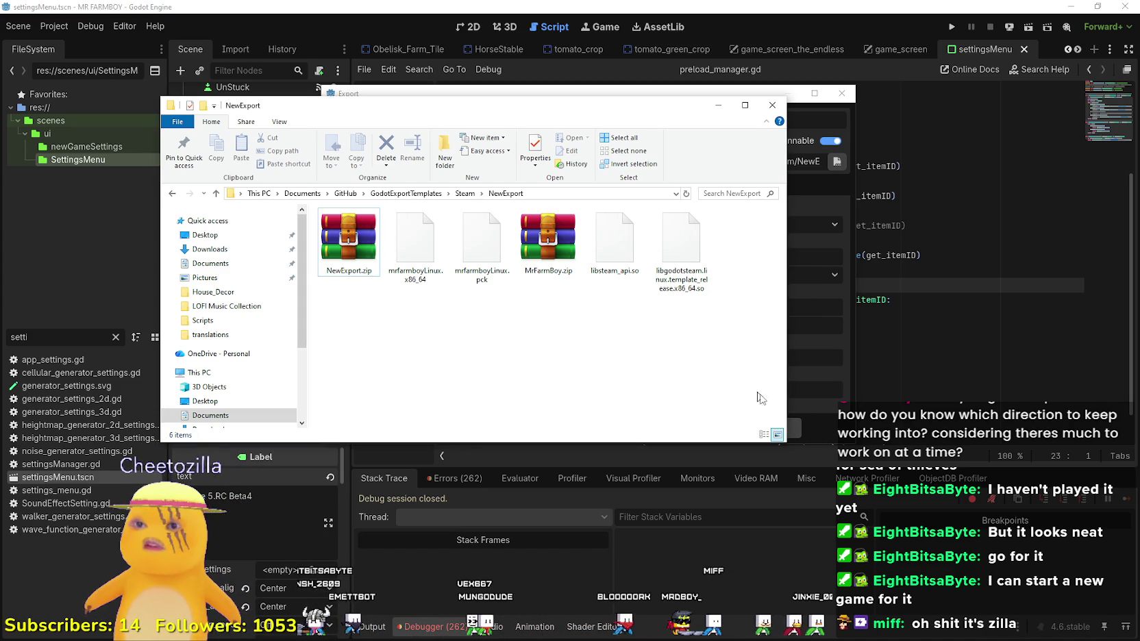
left_click(717, 105)
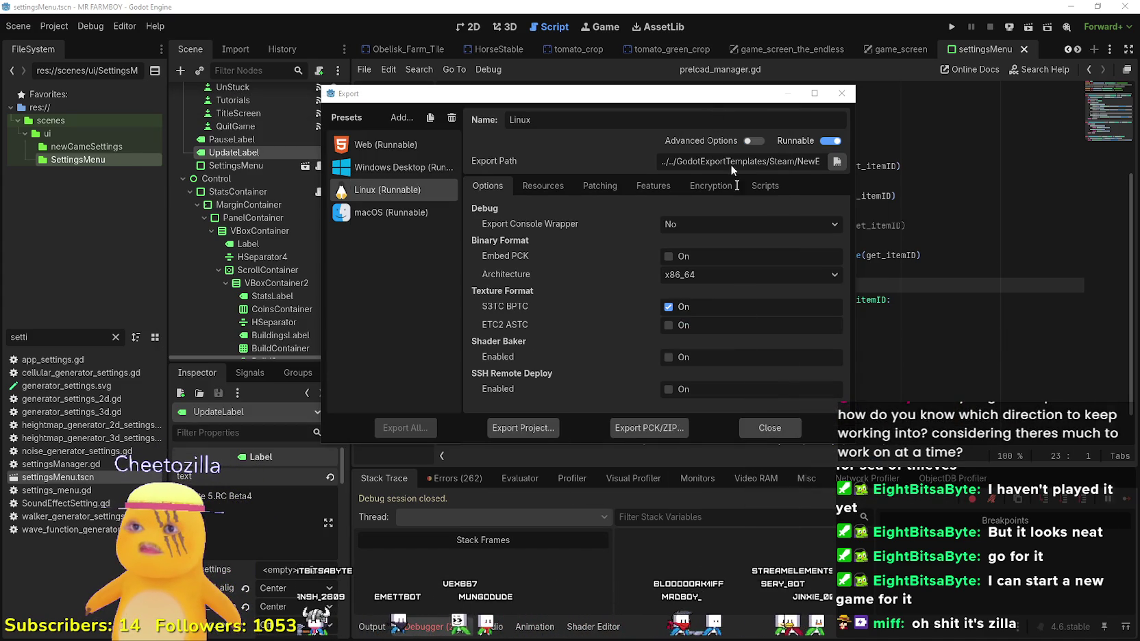
left_click(788, 420)
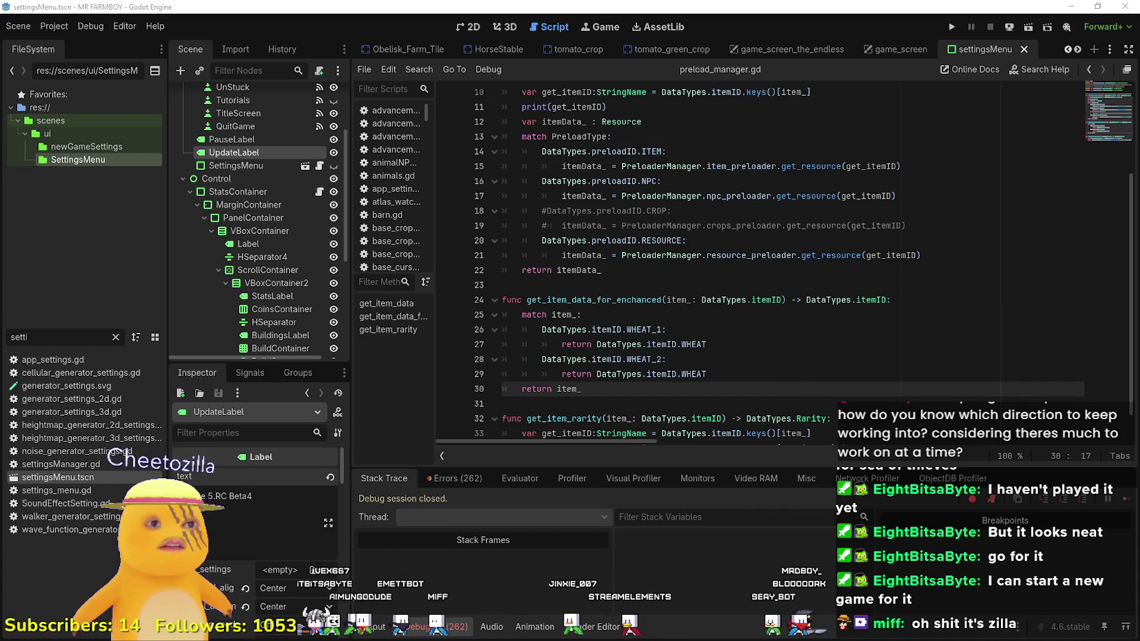
key("alt+Tab")
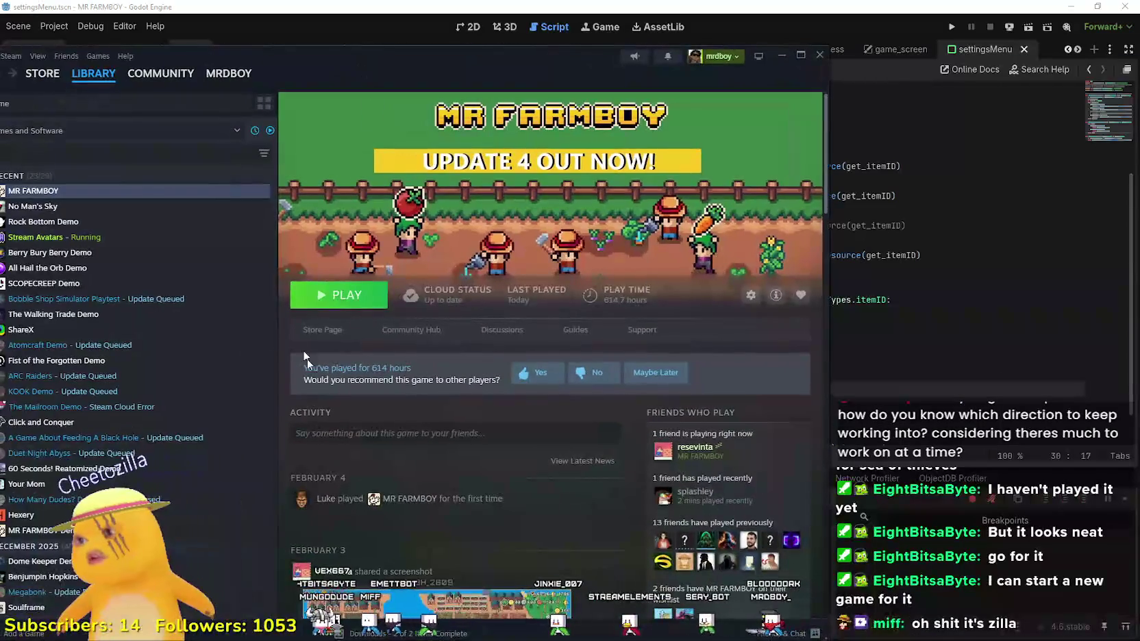
Step: Go from the MR FARMBOY store page to its community hub admin page
left_click(331, 334)
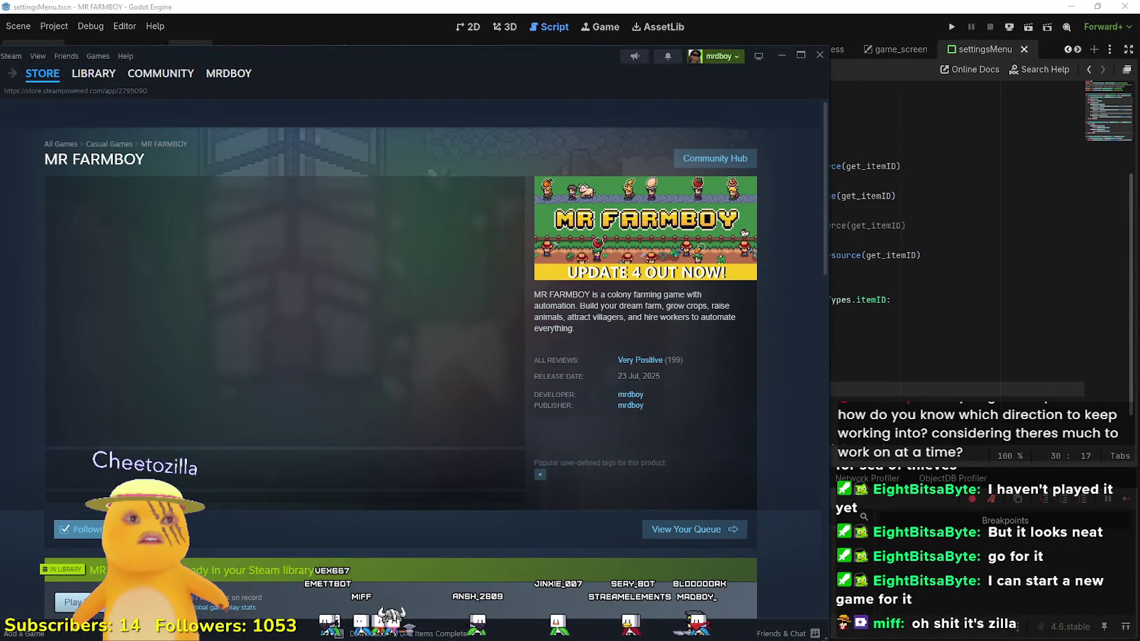
left_click(710, 157)
left_click_drag(398, 68, 627, 73)
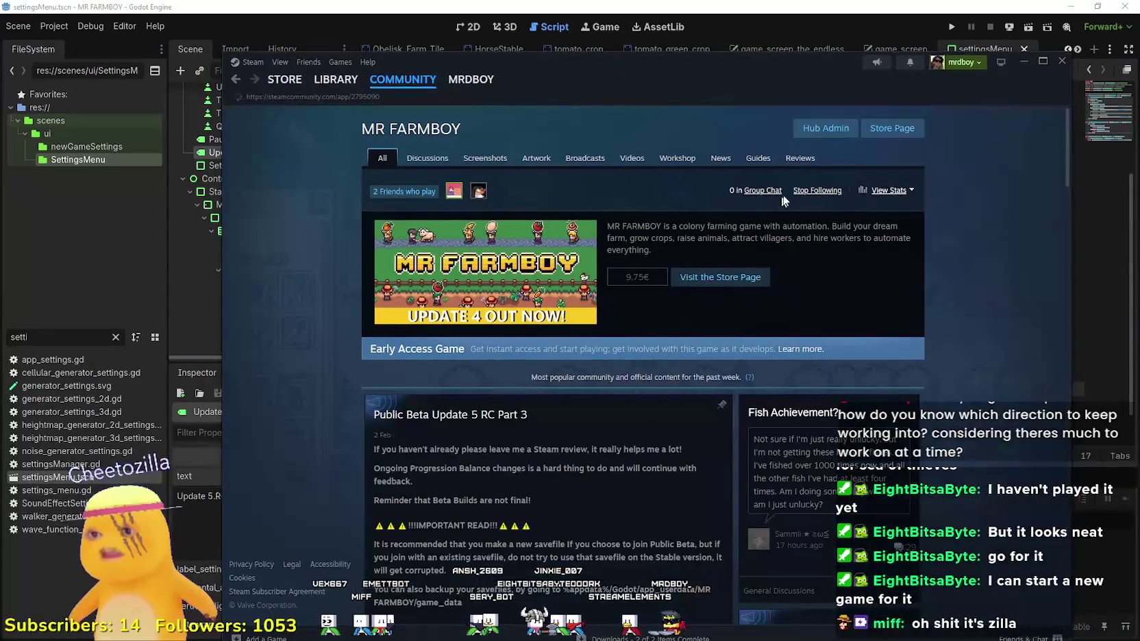
left_click(810, 137)
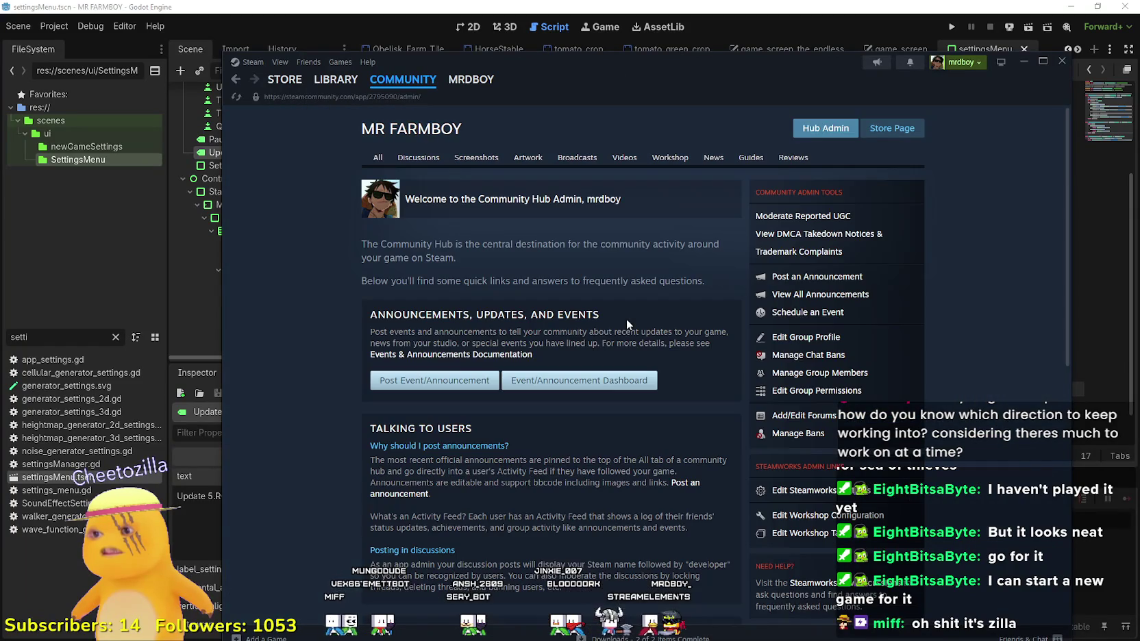
Step: Open the 'Public Beta RC Update 5 Part 4' draft for editing from the events dashboard
left_click(459, 382)
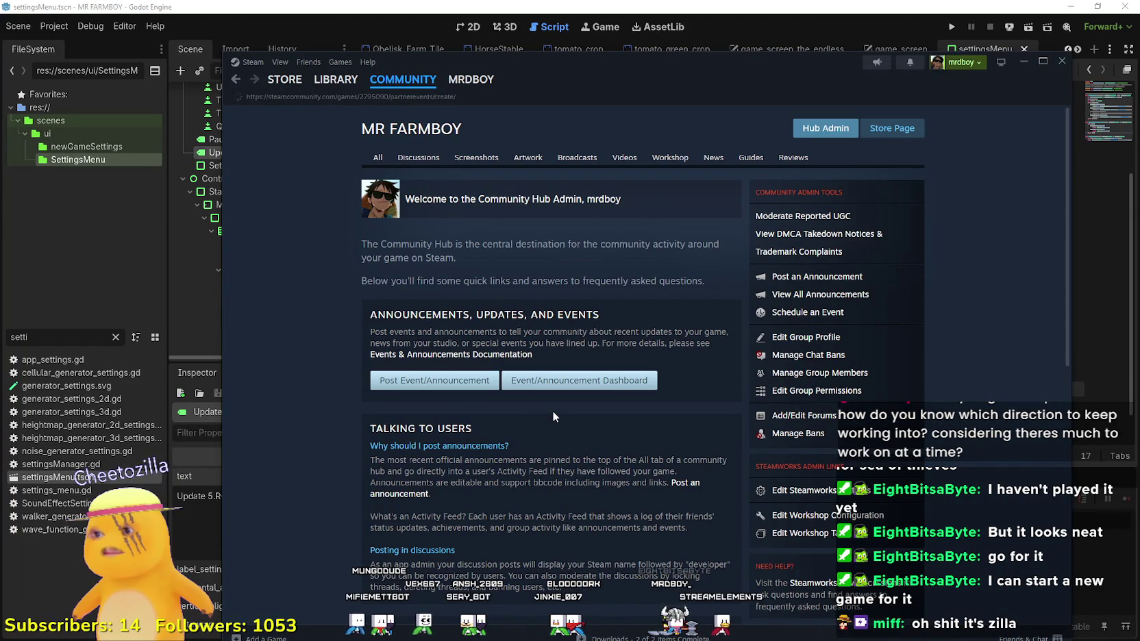
mouse_move(317, 92)
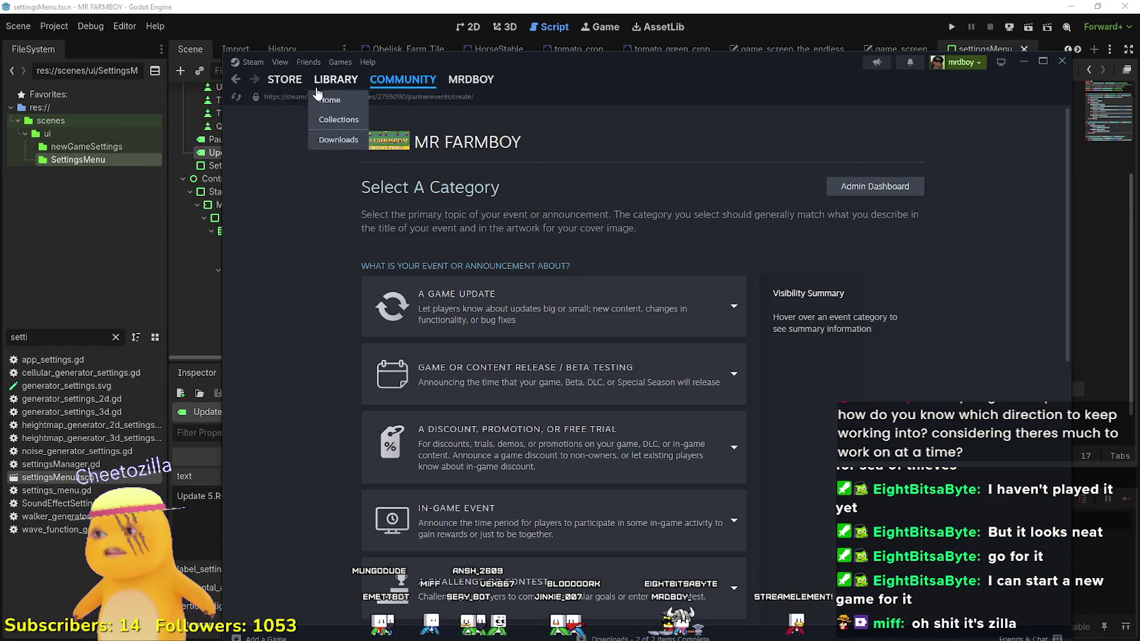
left_click(237, 81)
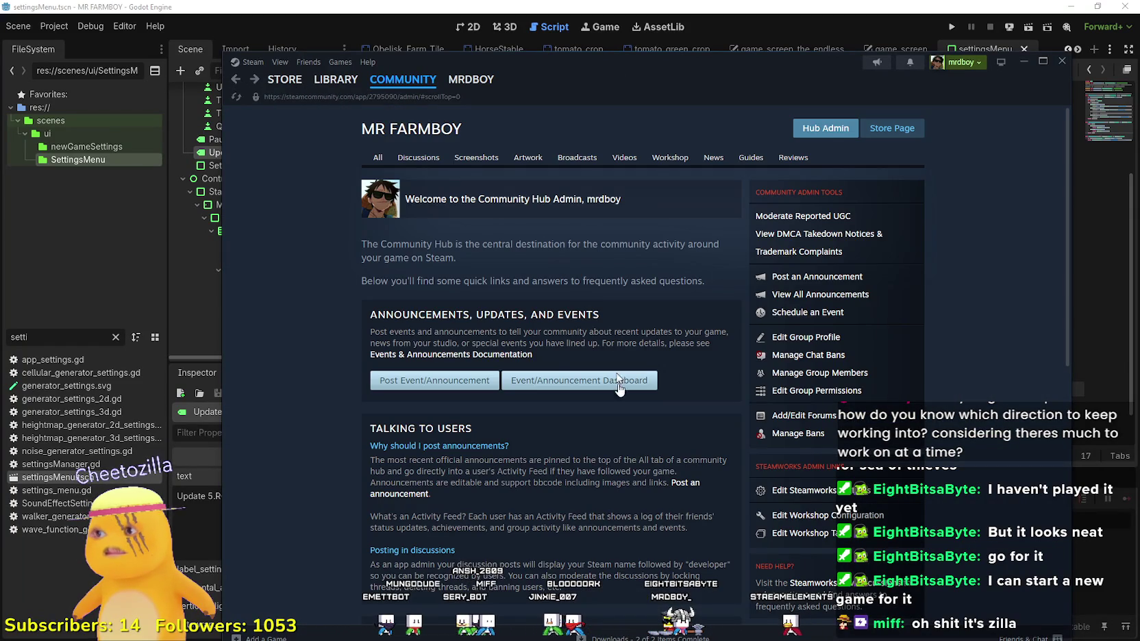
left_click(560, 378)
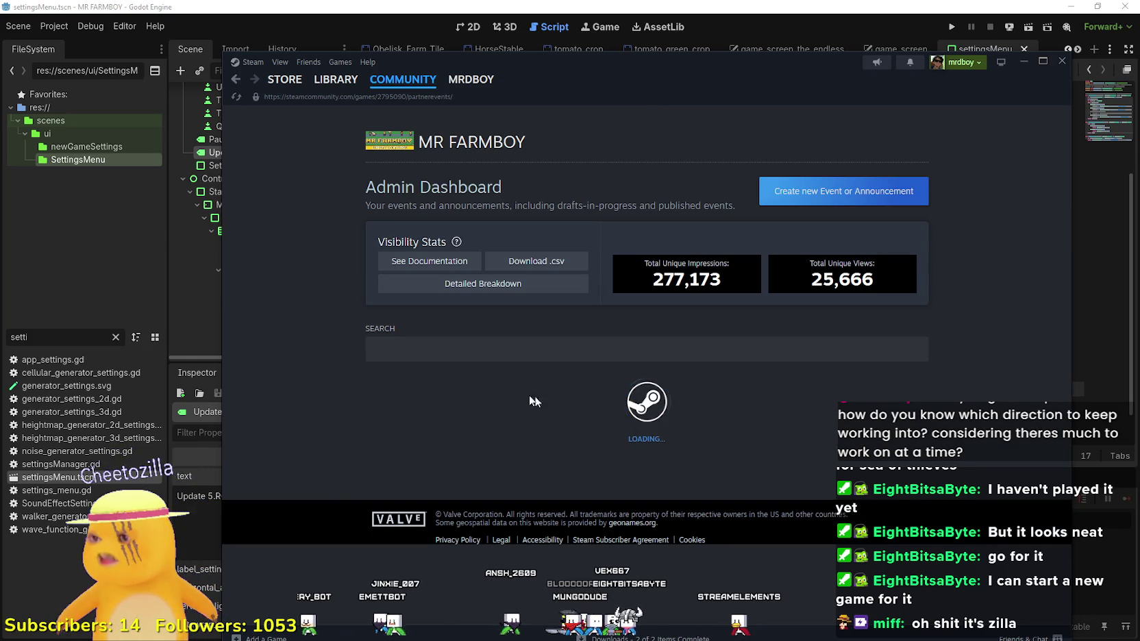
scroll(535, 390, "down", 2)
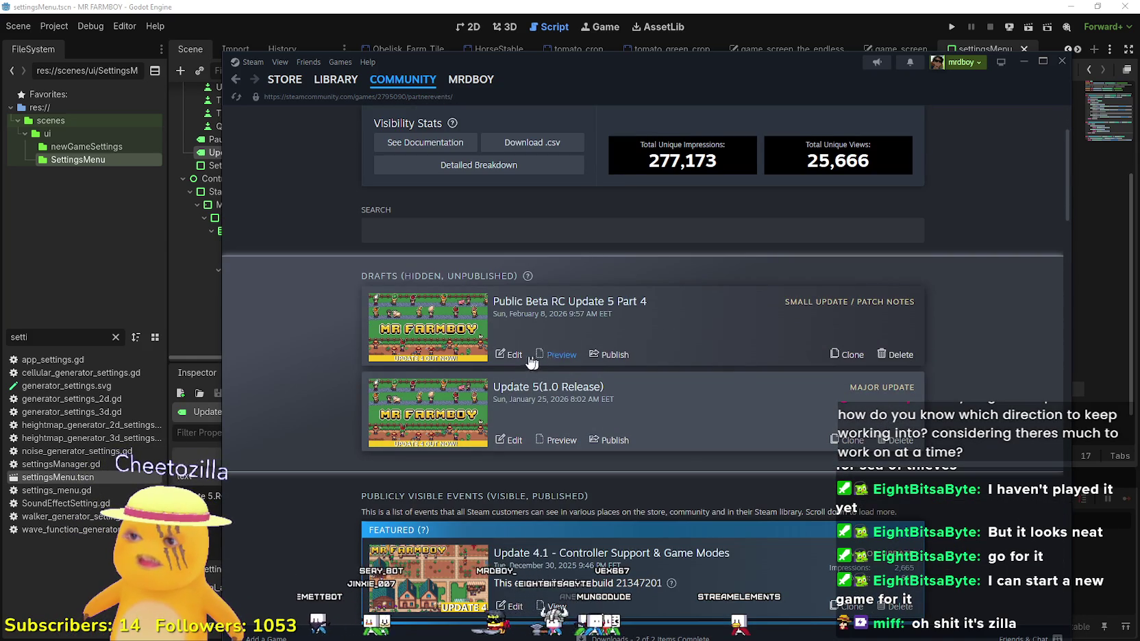
left_click(530, 358)
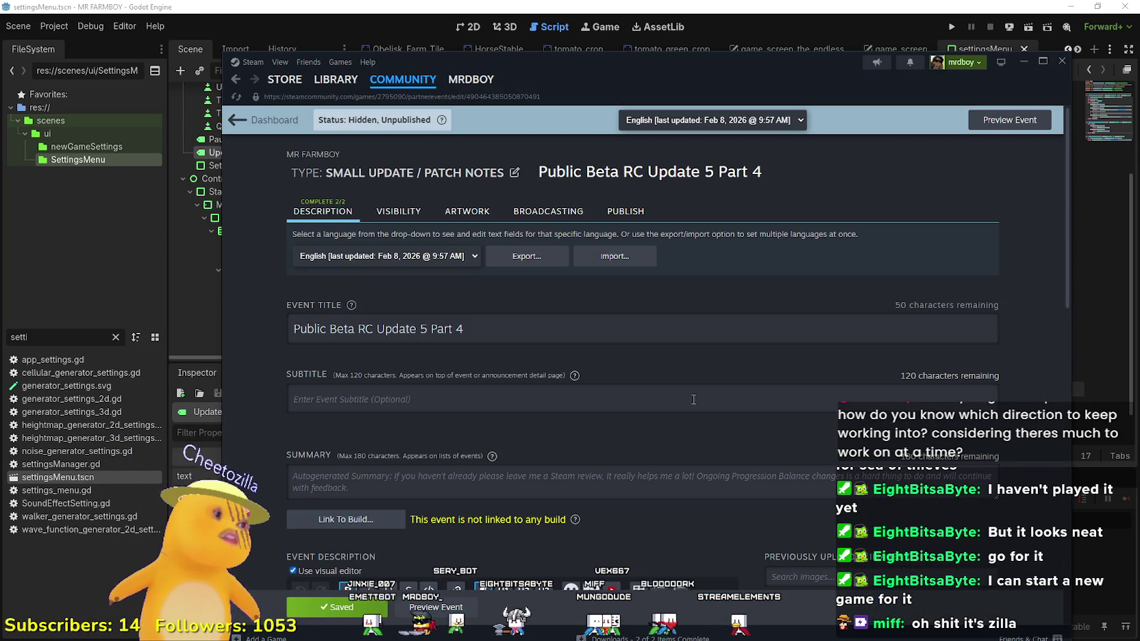
Step: Replace the 'Item Priority to Houses' bullet text with 'Added New Game Mode'
scroll(685, 381, "down", 3)
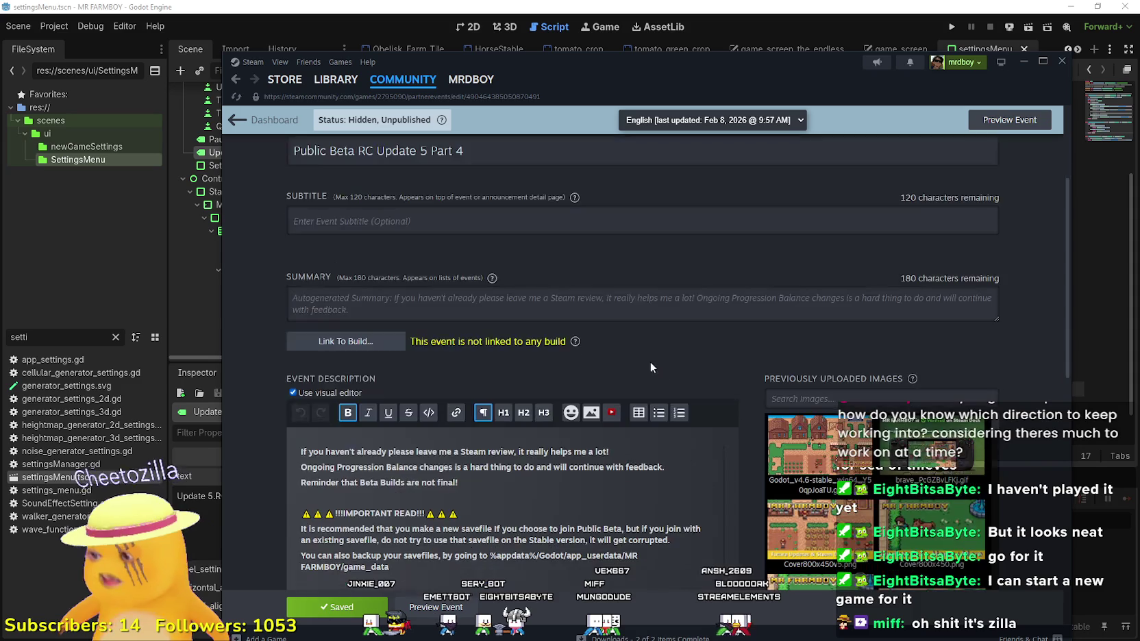
scroll(650, 363, "down", 6)
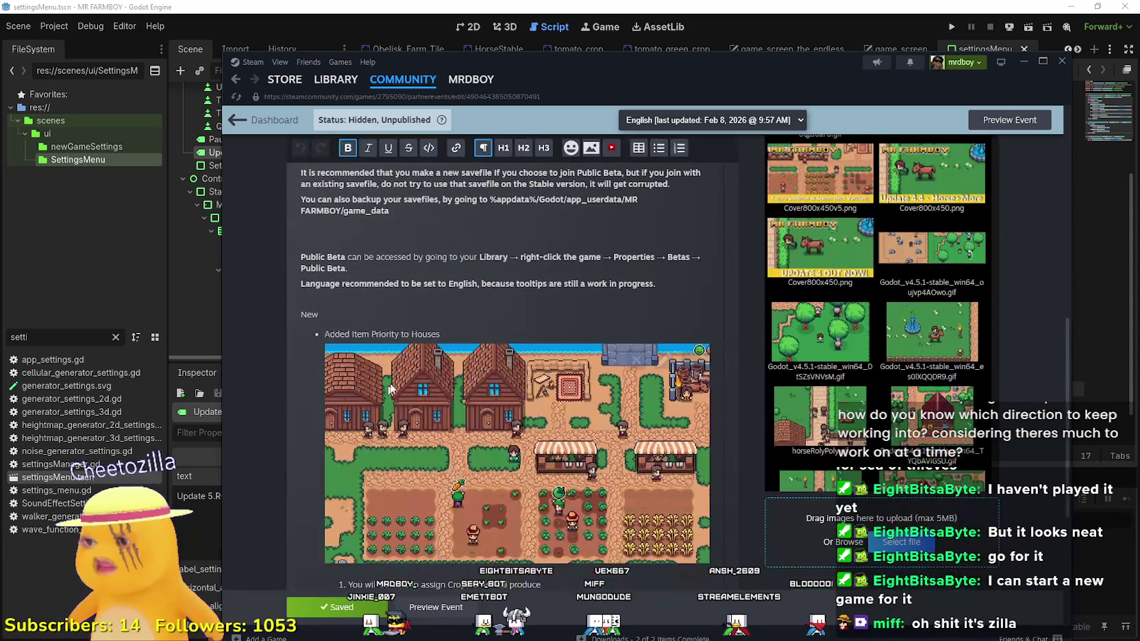
scroll(418, 302, "down", 2)
left_click(448, 215)
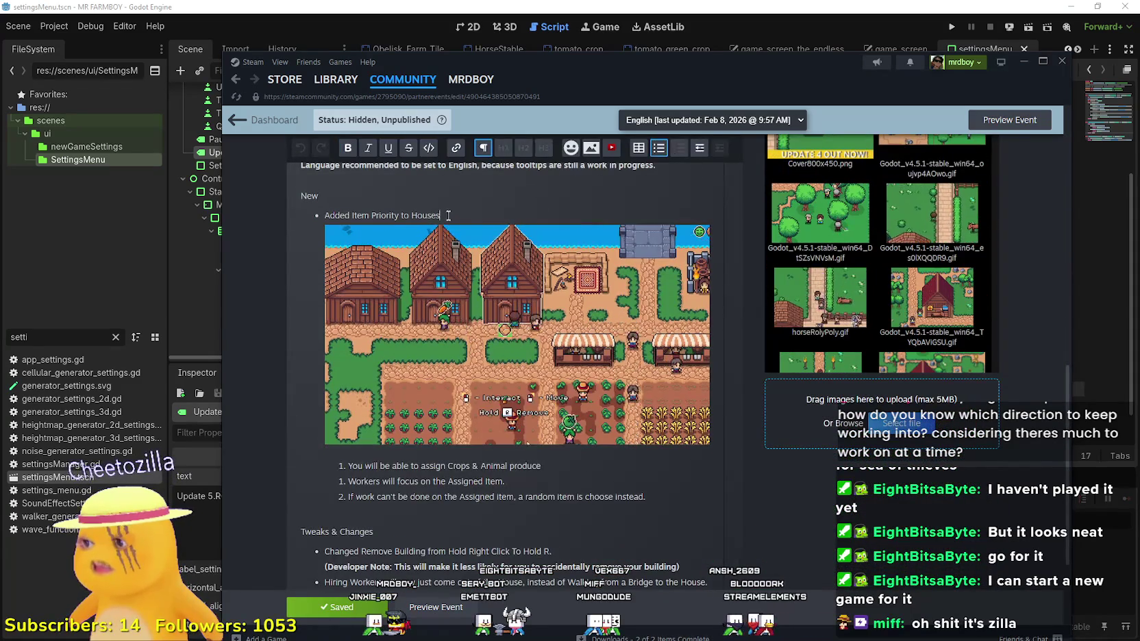
scroll(498, 503, "down", 2)
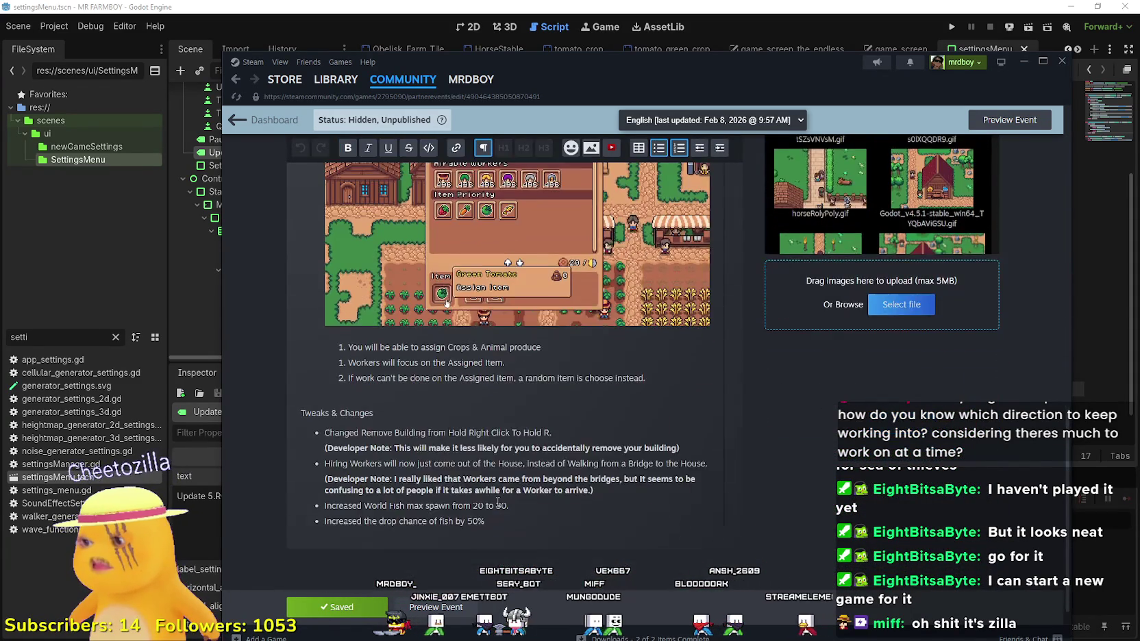
scroll(498, 504, "up", 10)
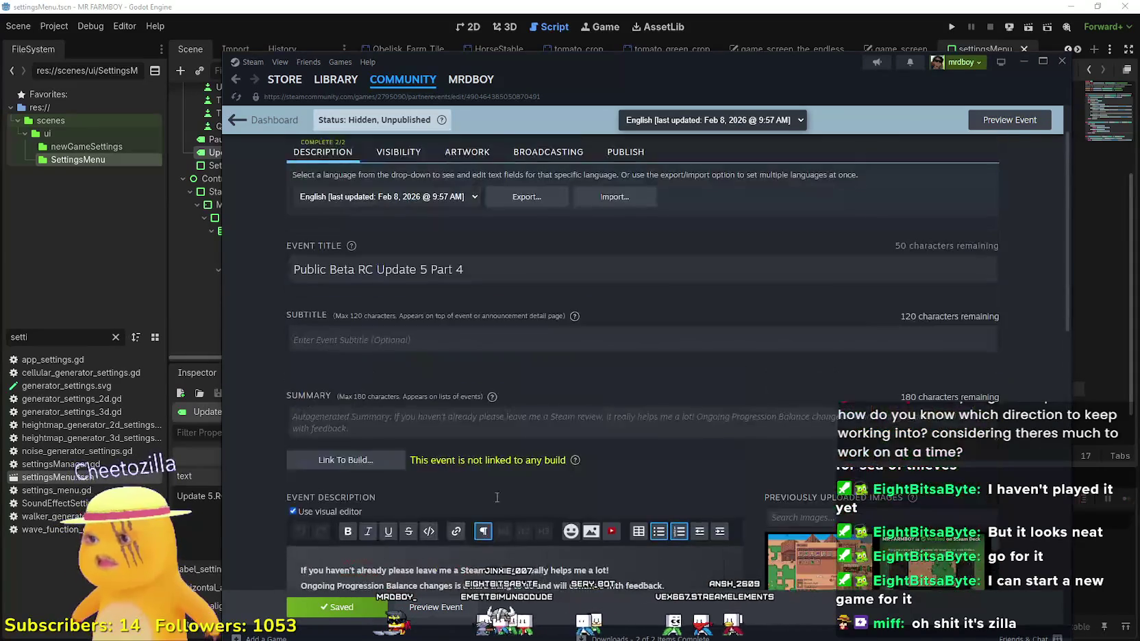
scroll(497, 497, "down", 10)
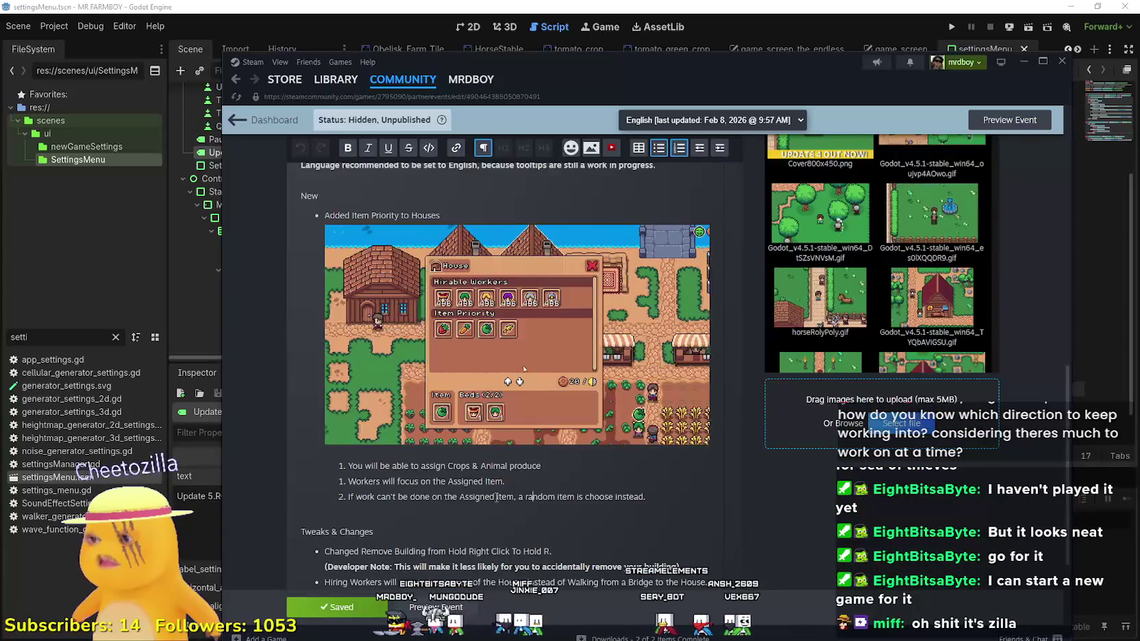
scroll(497, 498, "down", 3)
scroll(496, 495, "up", 3)
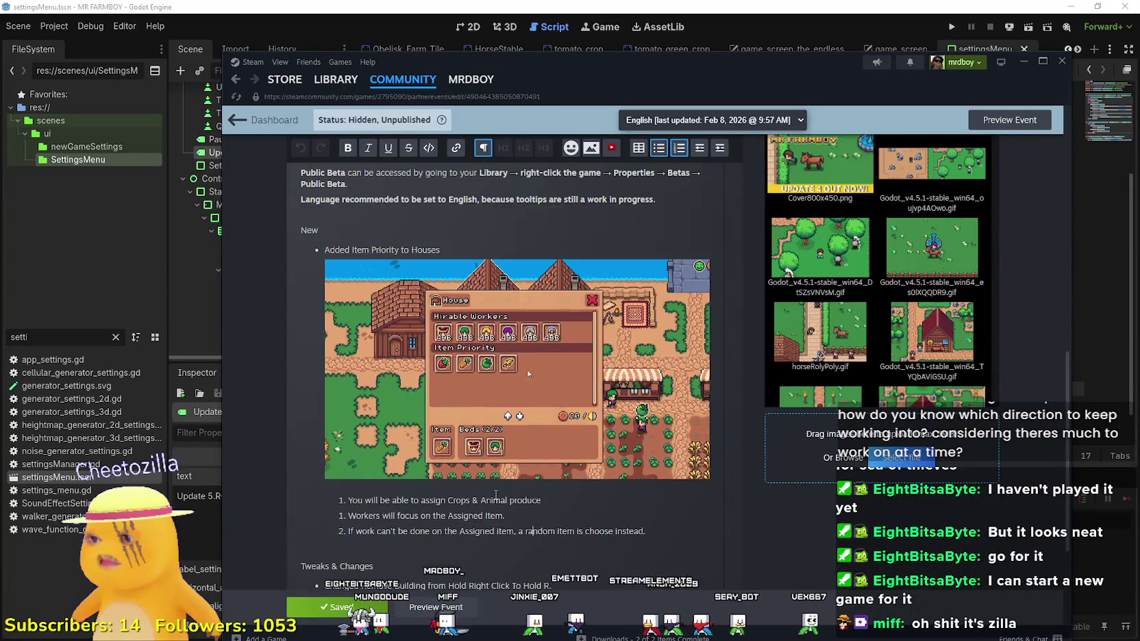
scroll(496, 494, "up", 3)
mouse_move(440, 368)
left_mouse_down()
mouse_move(298, 362)
mouse_move(352, 368)
left_mouse_up()
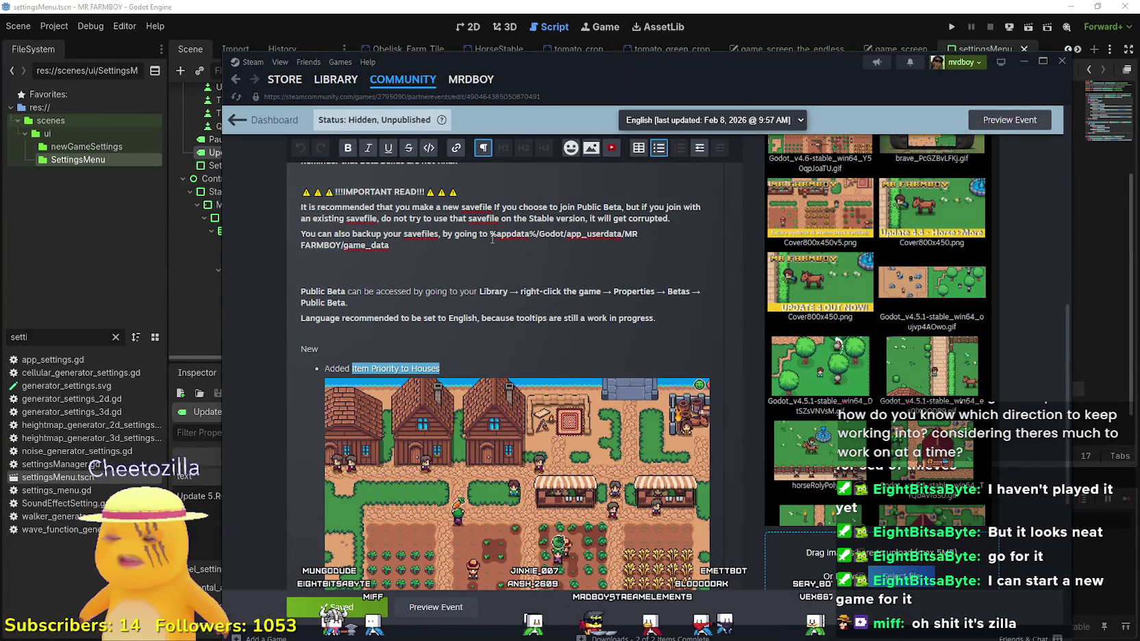
type("N")
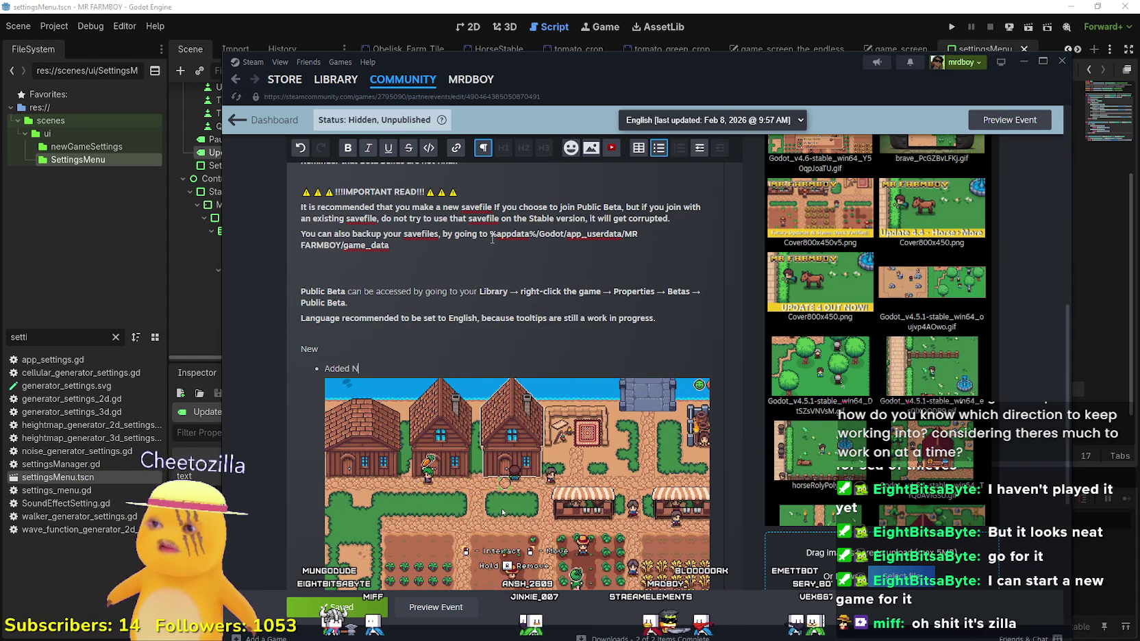
type("ew Game Mode")
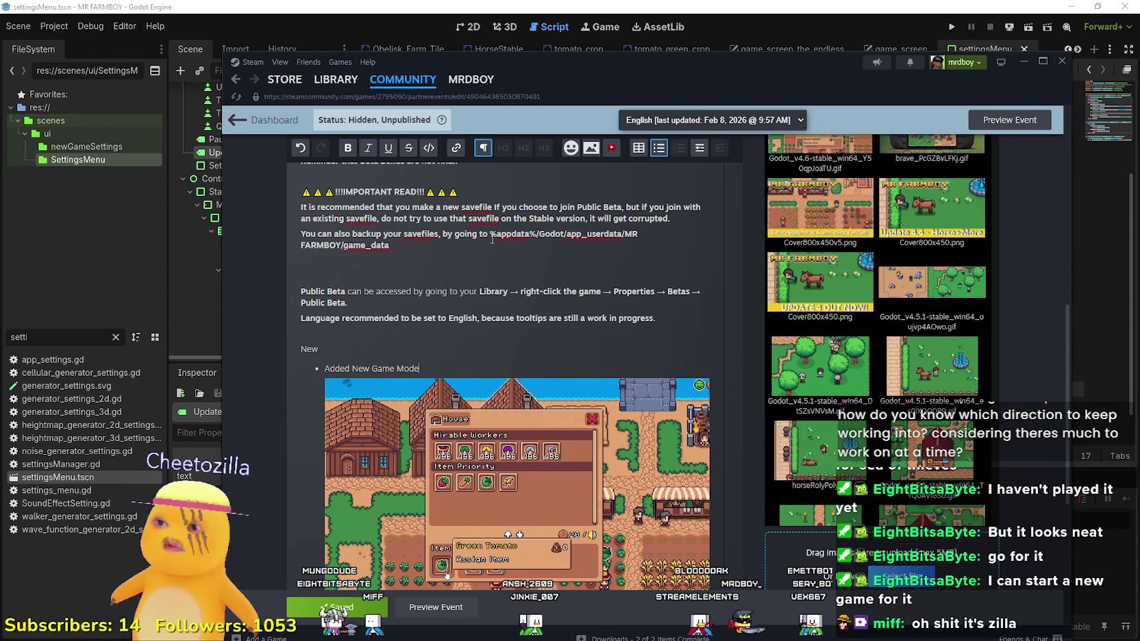
Step: Add numbered sub-item 'Incremental Mode - The Endless' and delete the house GIF
key("Return")
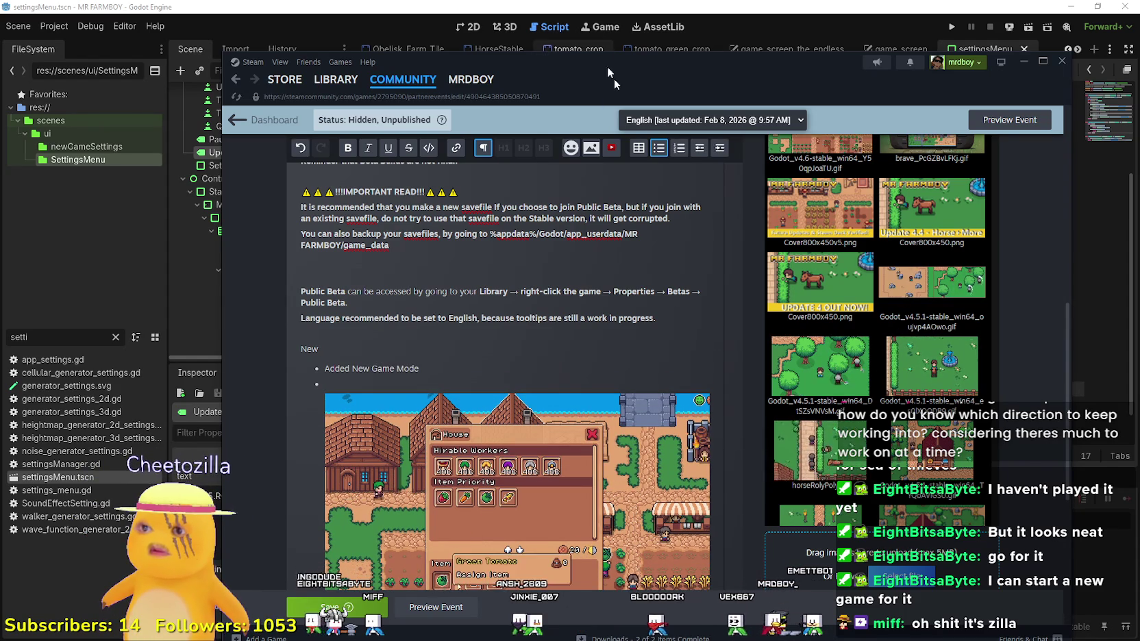
key("Tab")
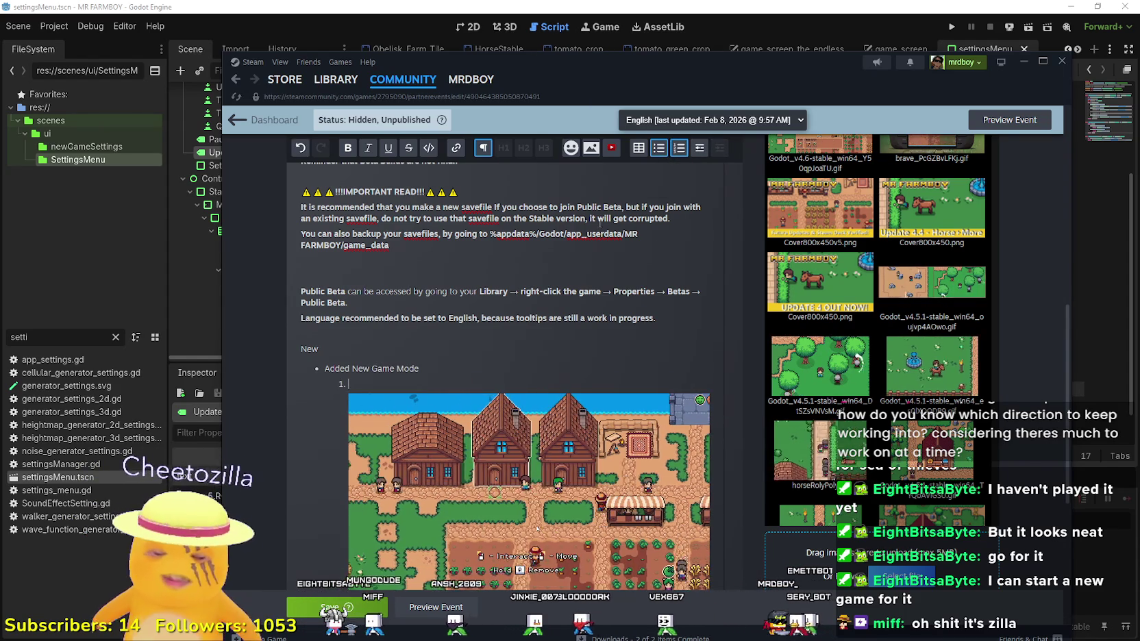
type("Inc")
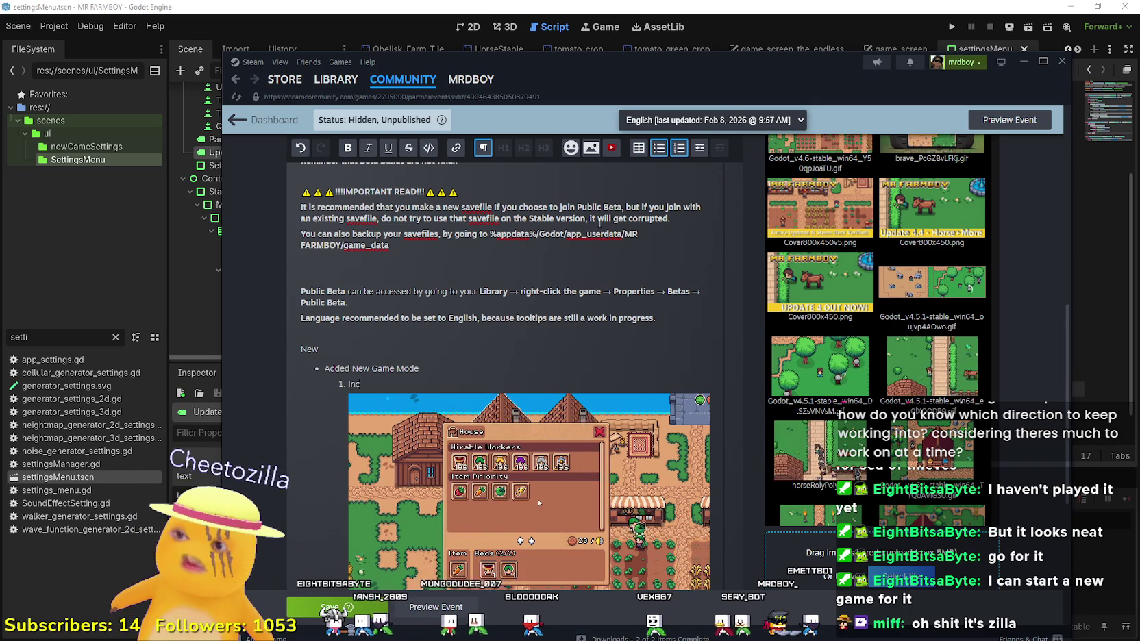
type("rement")
key("BackSpace")
key("BackSpace")
key("BackSpace")
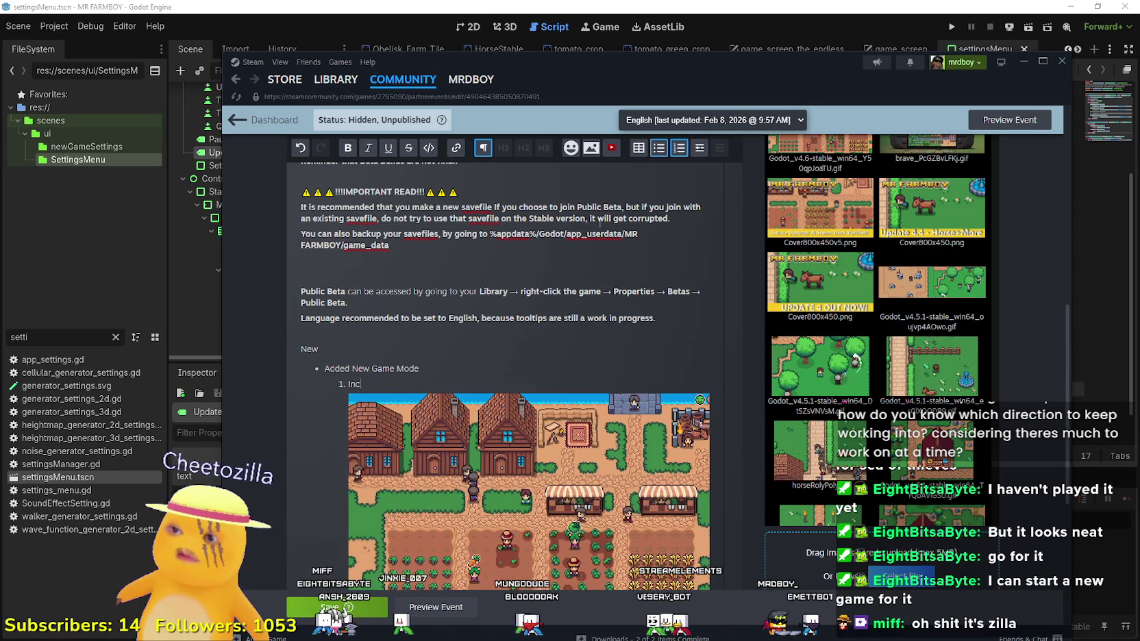
key("BackSpace")
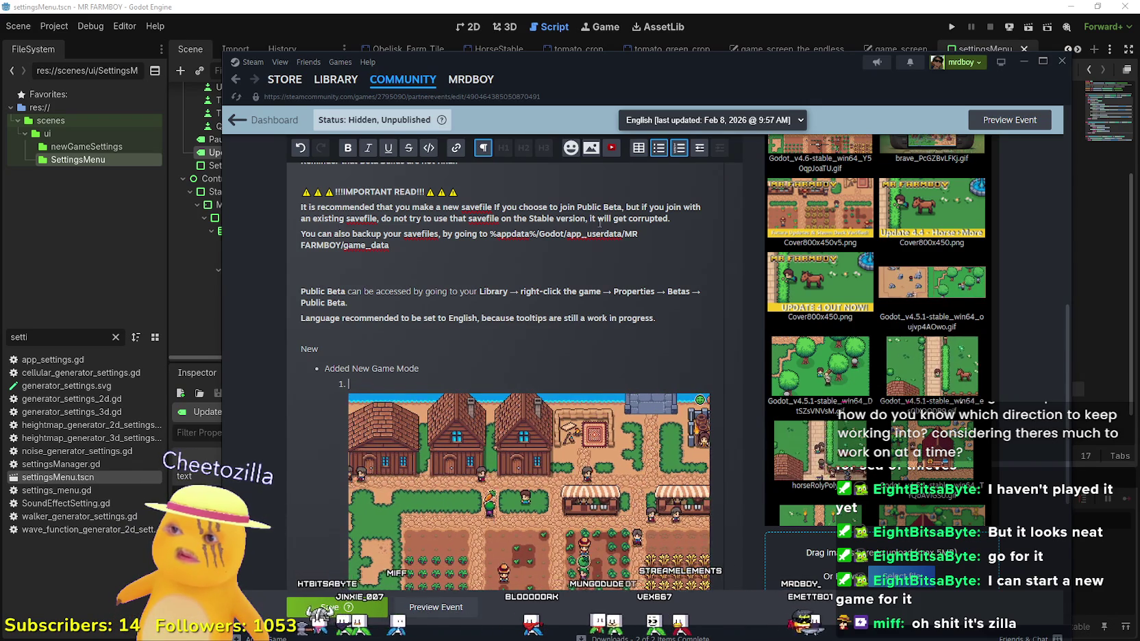
type("Incremental Mode -")
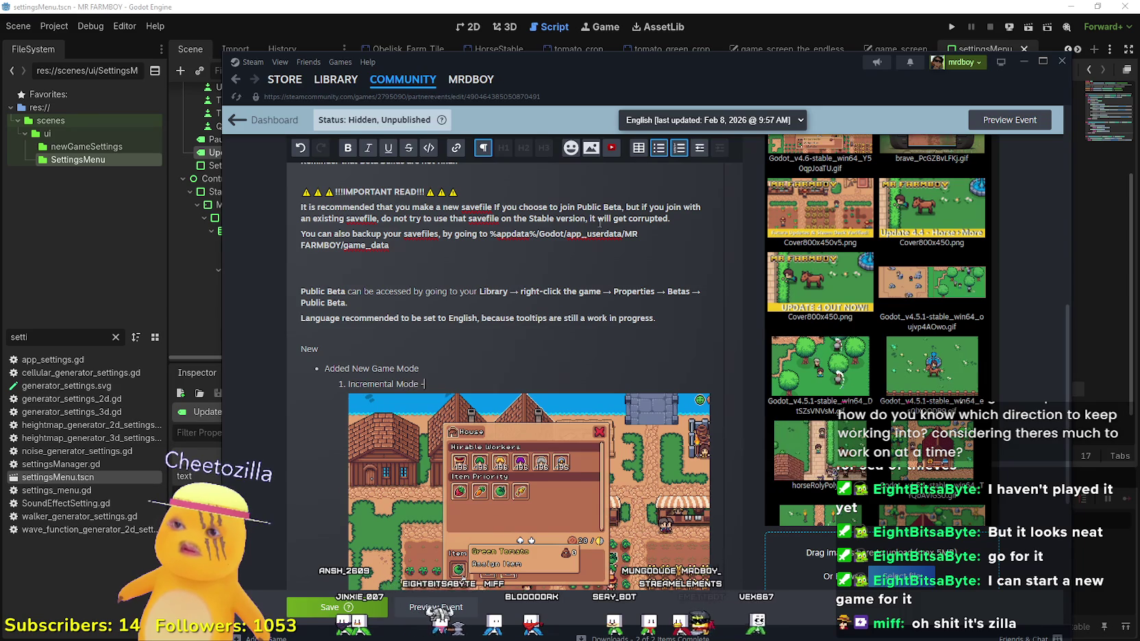
type("The Endless")
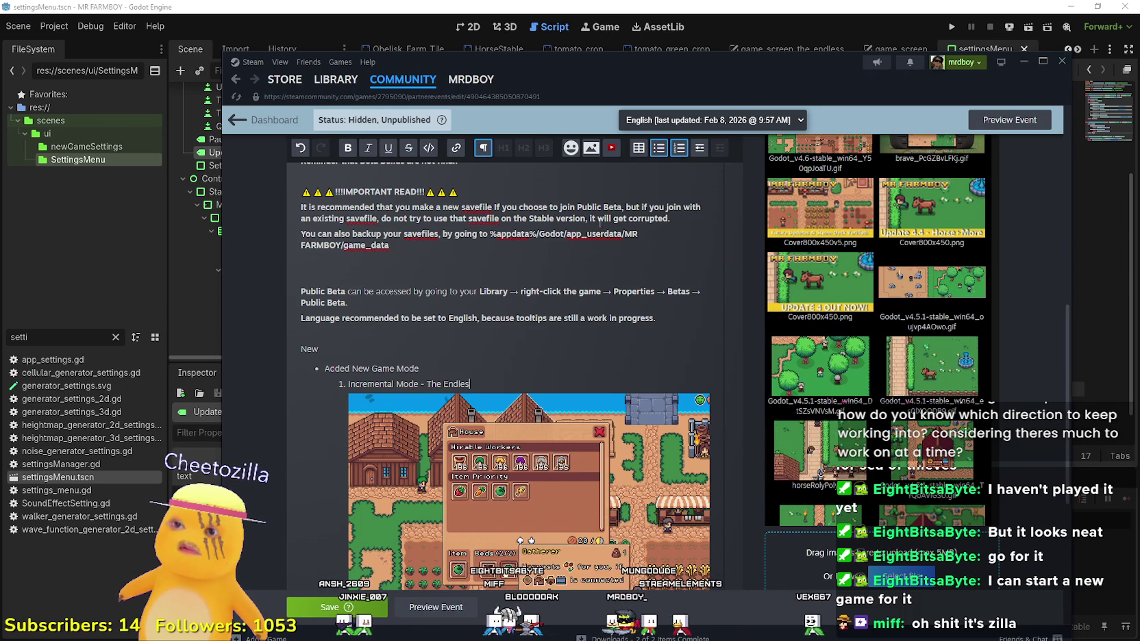
scroll(600, 223, "down", 3)
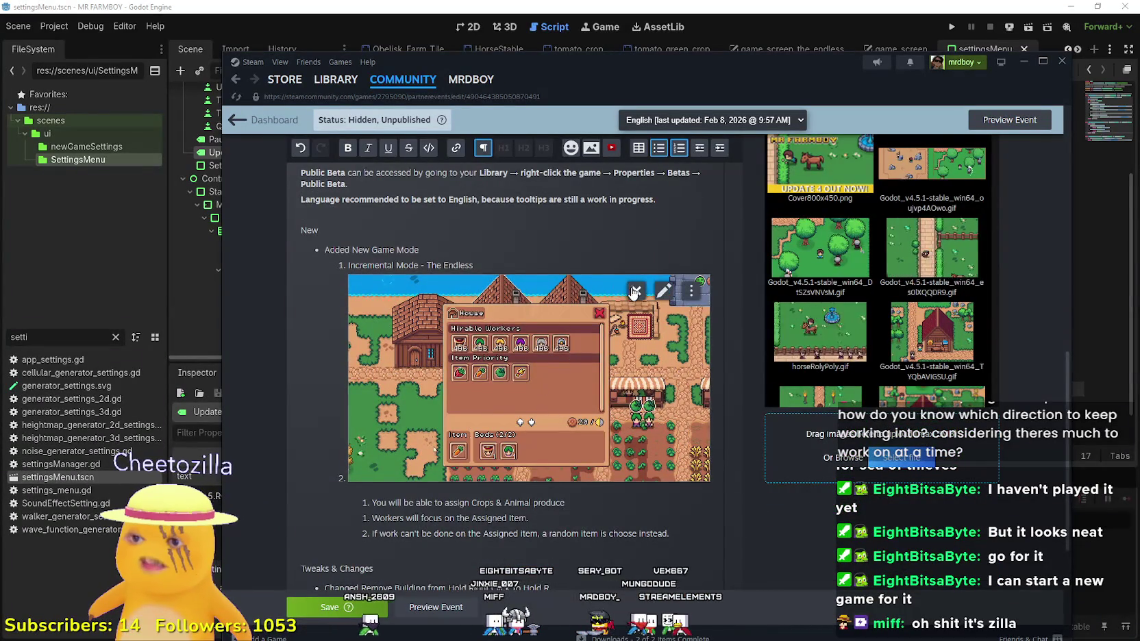
key("BackSpace")
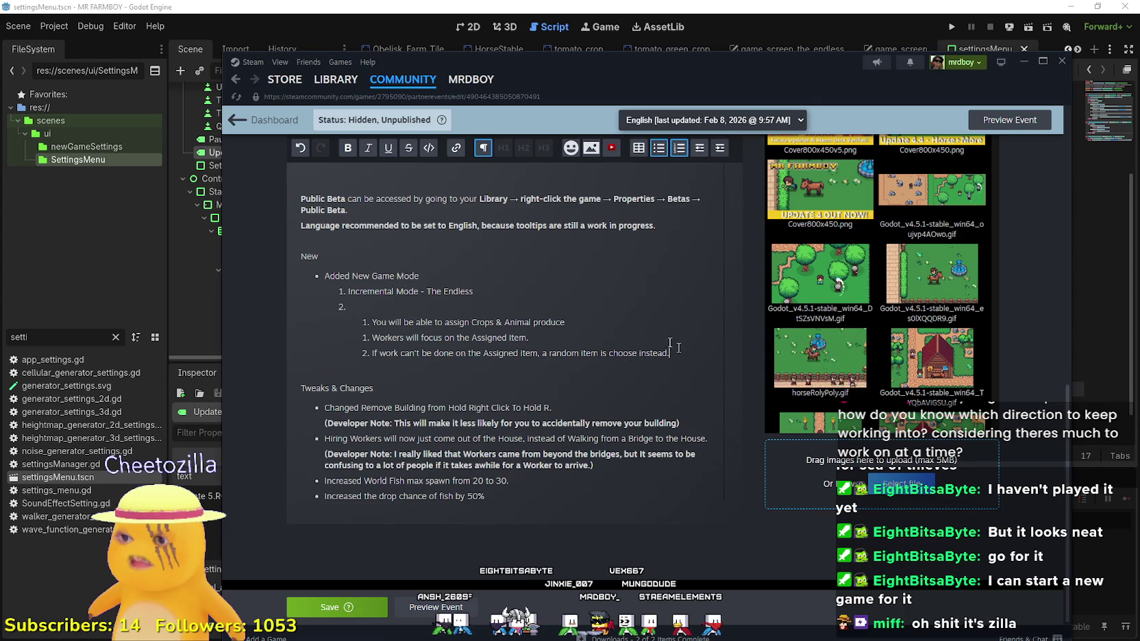
Step: Delete the three old house-priority sub-list lines under item 2
left_click_drag(670, 354, 351, 306)
key("BackSpace")
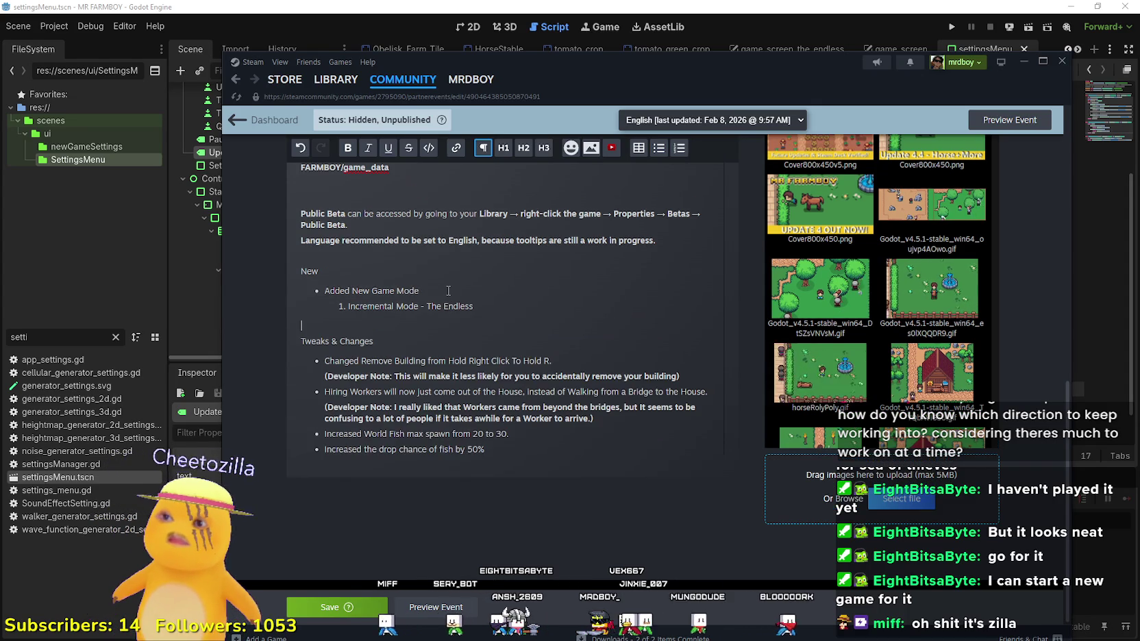
key("BackSpace")
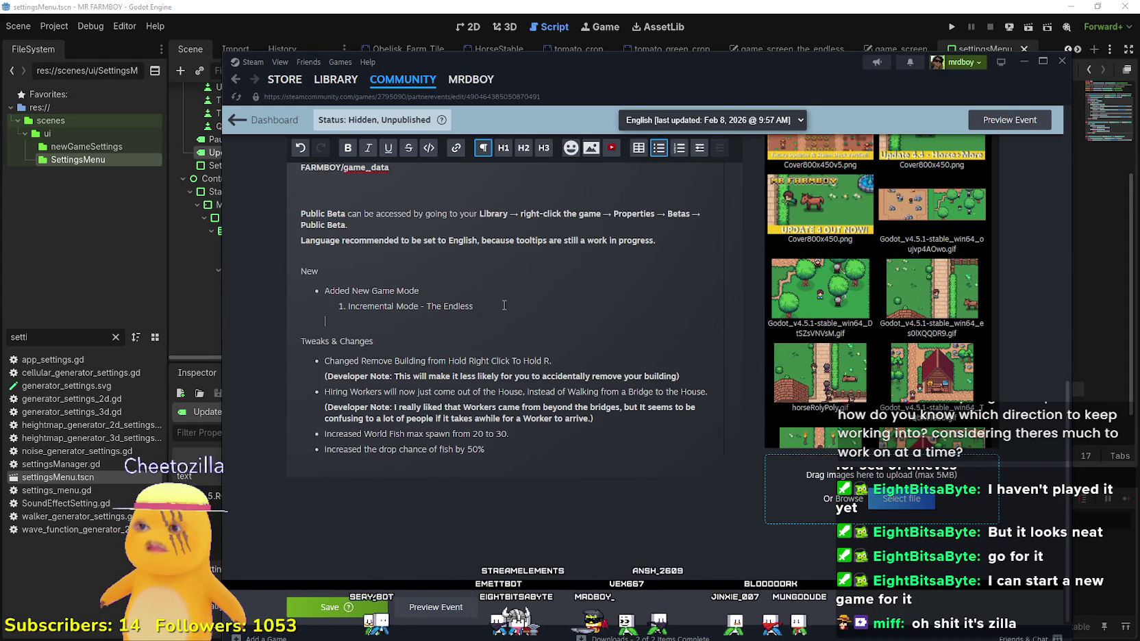
key("BackSpace")
key("Return")
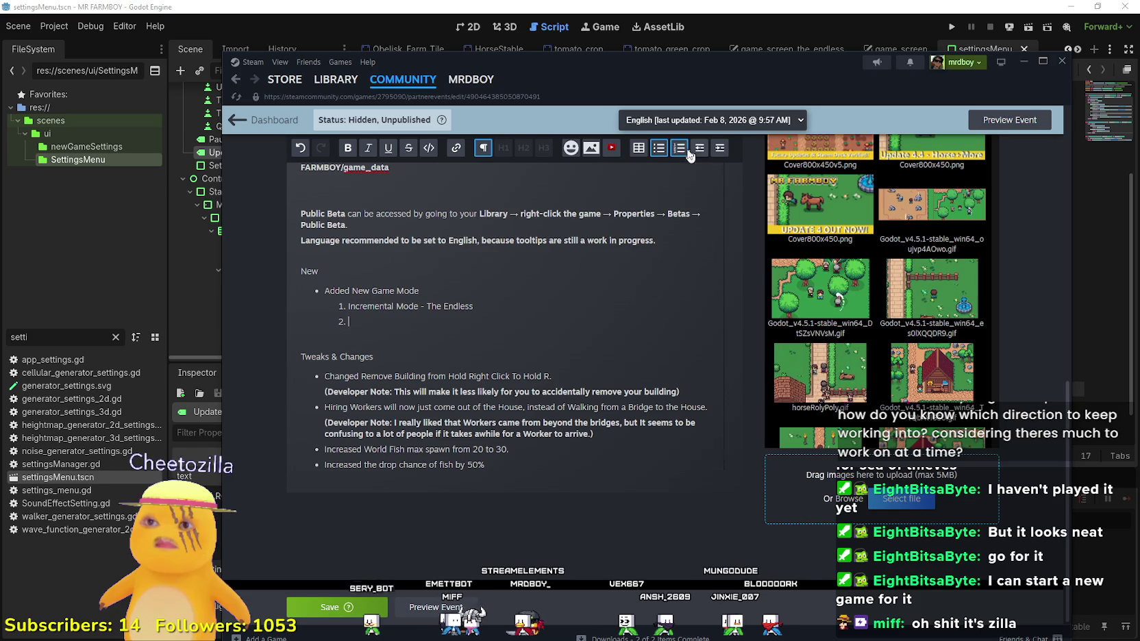
left_click(719, 148)
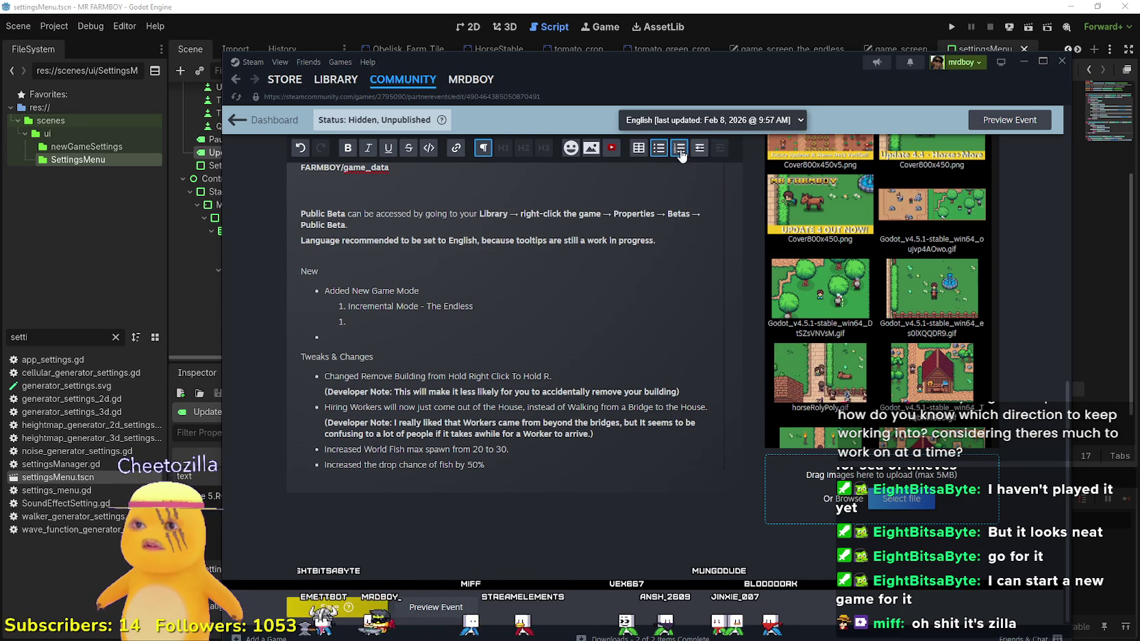
Step: Add a nested sub-item under The Endless reading 'A new way to experince'
left_click(488, 322)
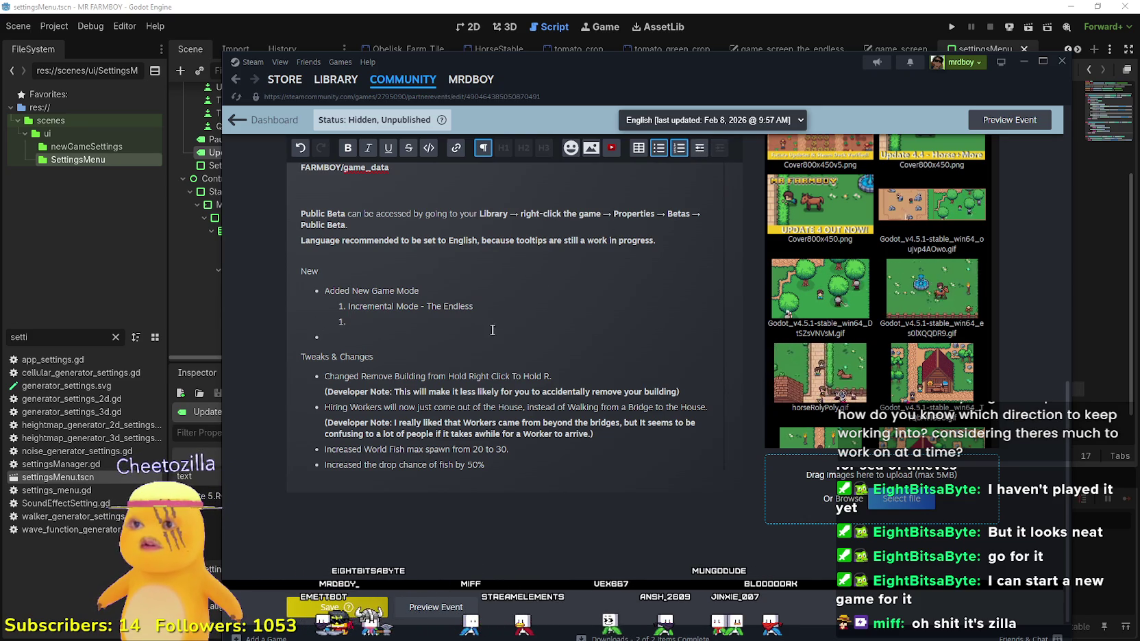
scroll(492, 330, "up", 5)
scroll(448, 381, "down", 4)
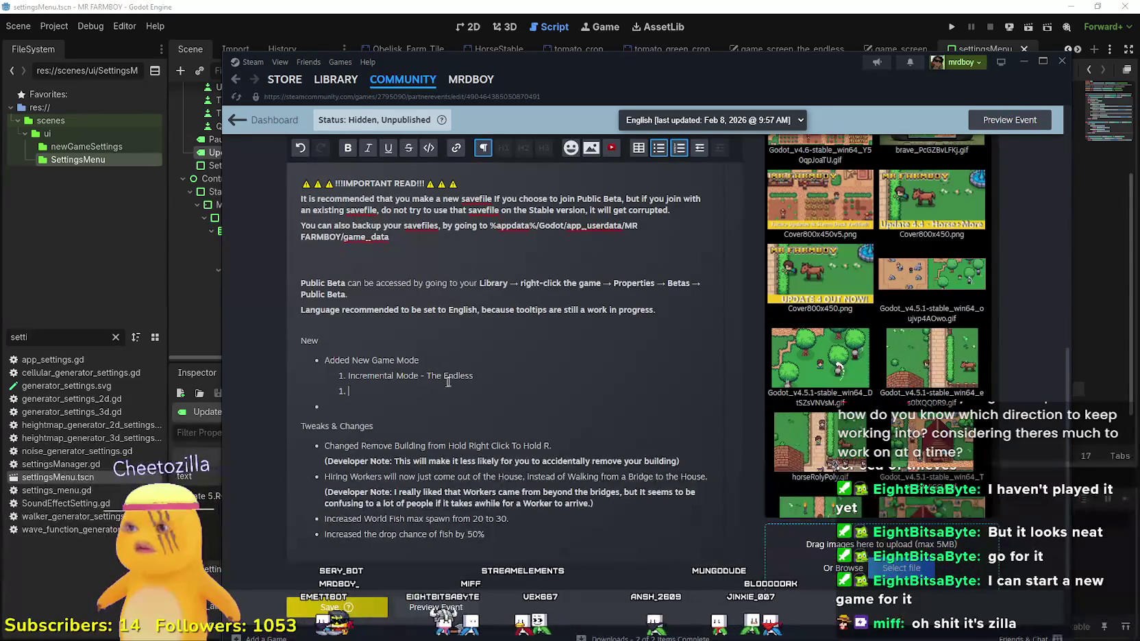
key("BackSpace")
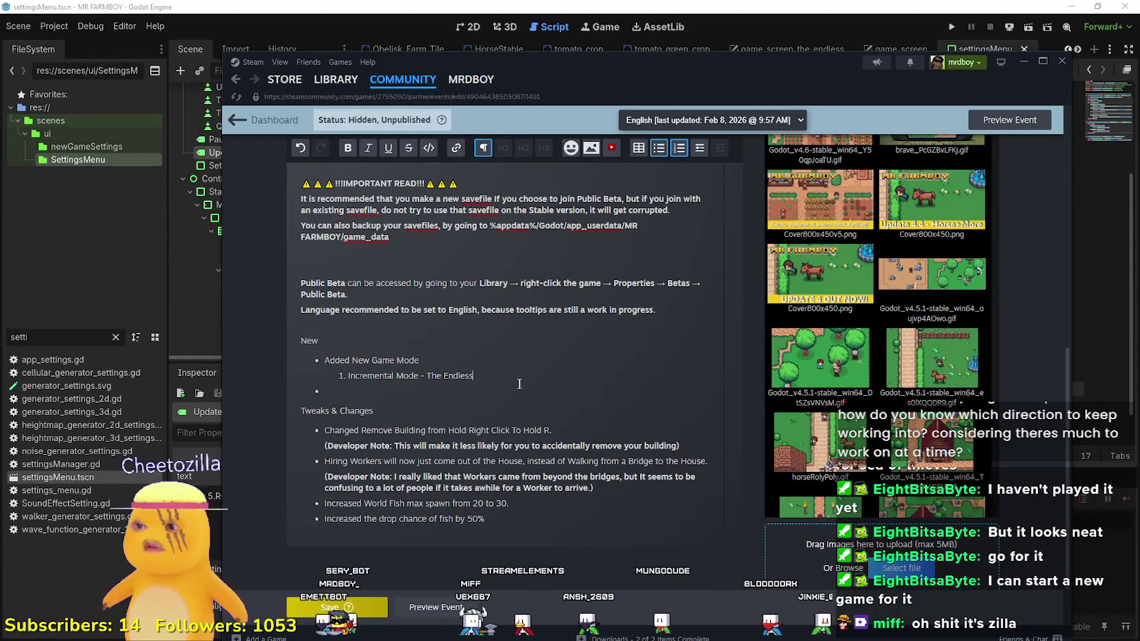
key("Return")
key("Tab")
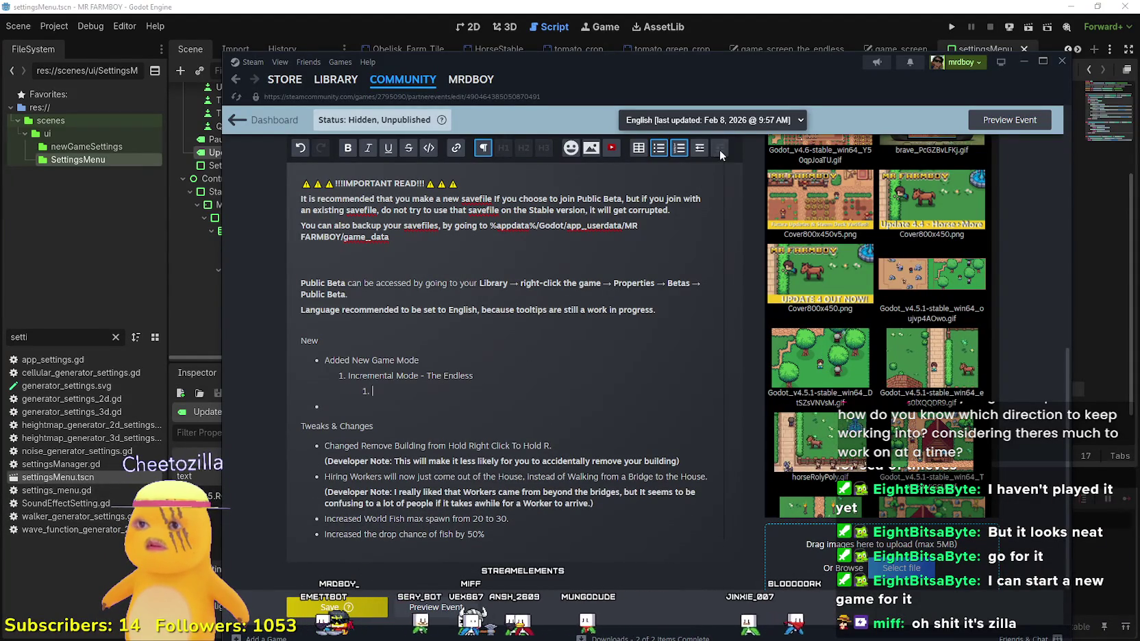
type("A ne")
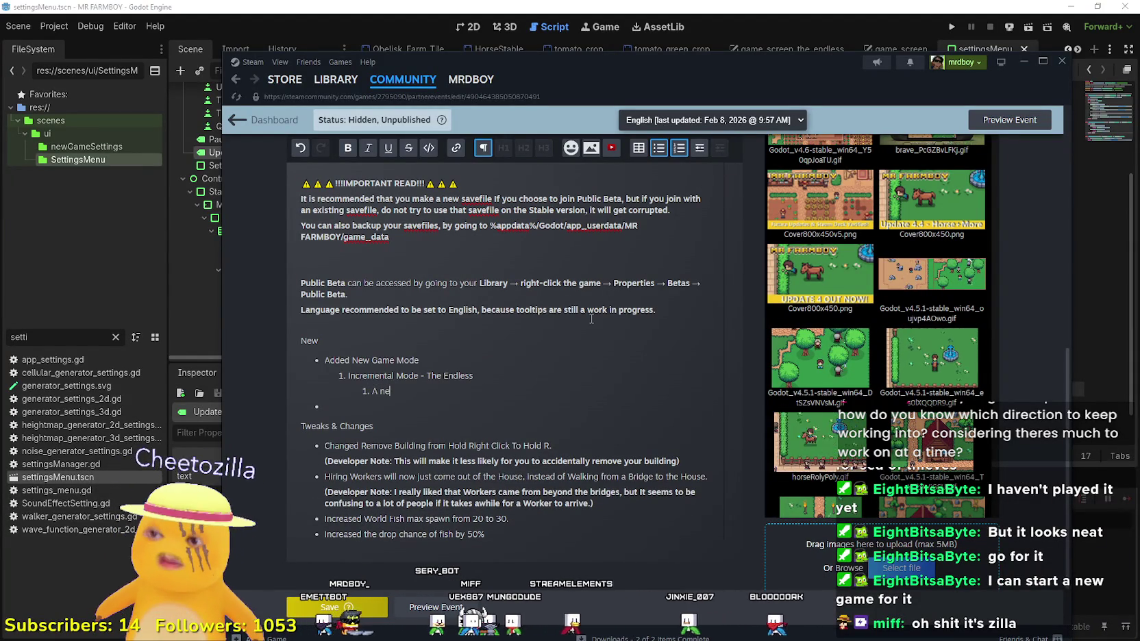
type("w way to experi")
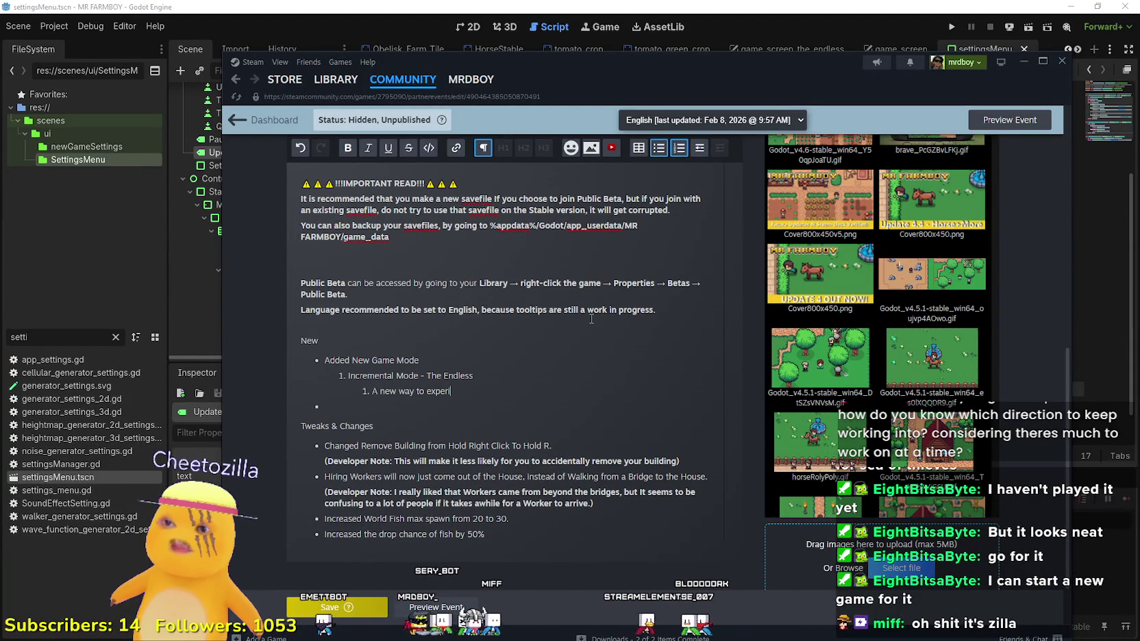
type("nce the game")
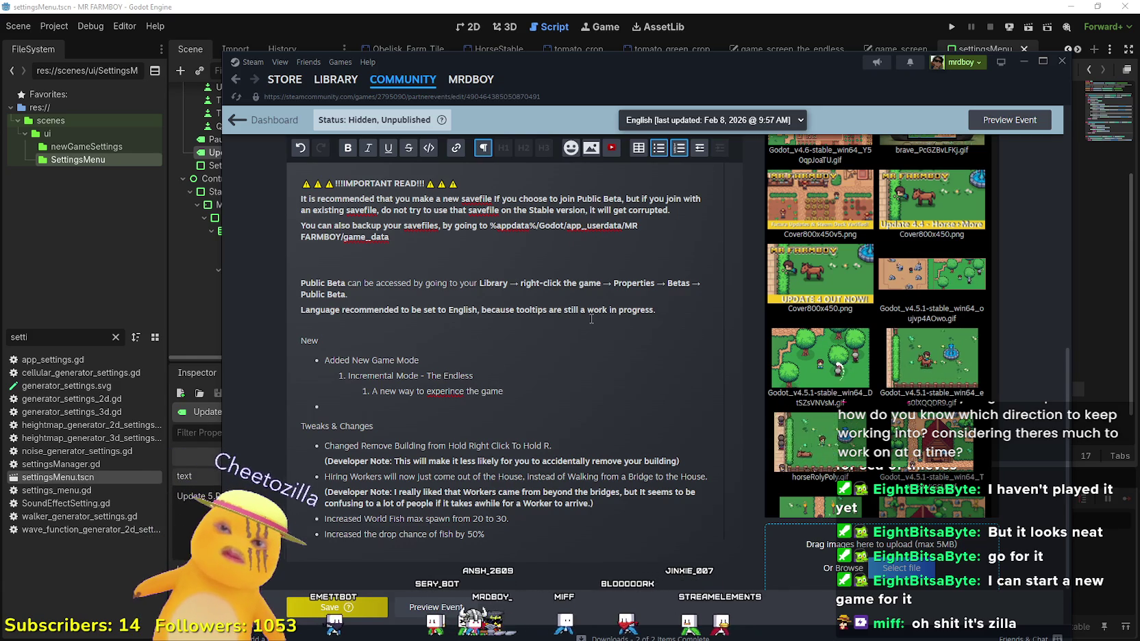
Step: Correct 'experince' to 'experience' and end the sub-point with a period
double_click(438, 392)
right_click(439, 392)
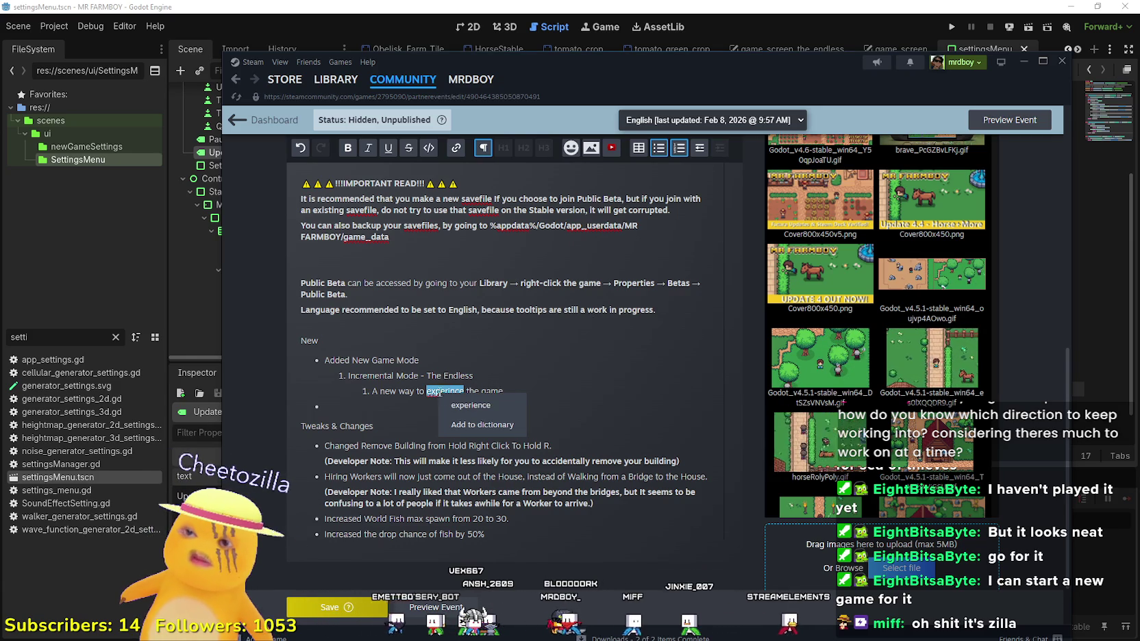
left_click(442, 392)
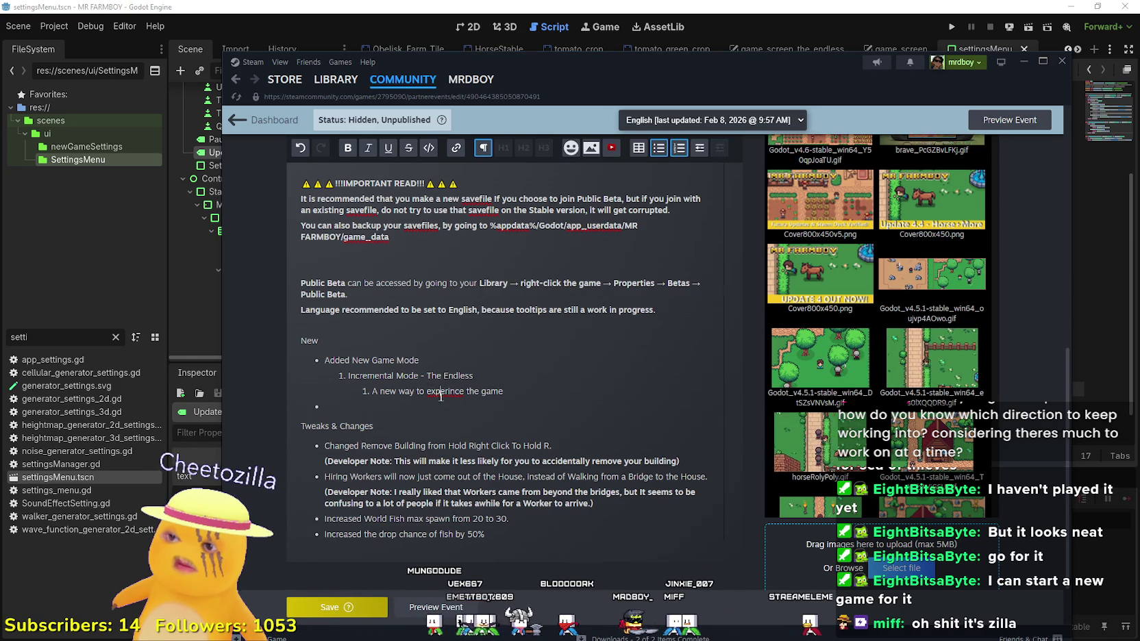
right_click(437, 391)
left_click(432, 394)
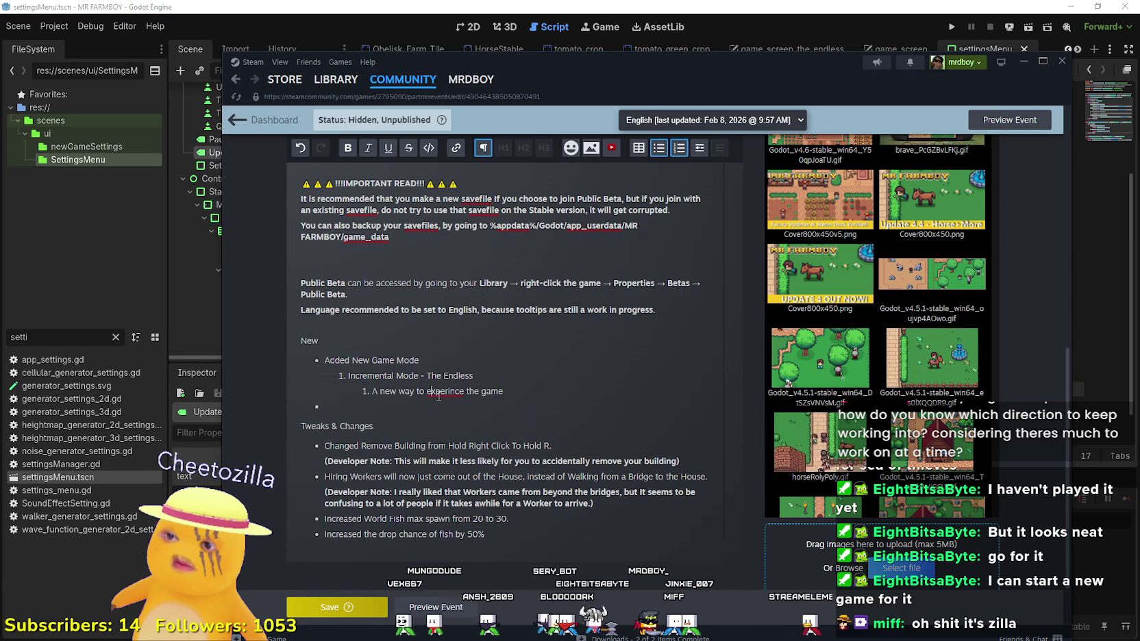
right_click(444, 392)
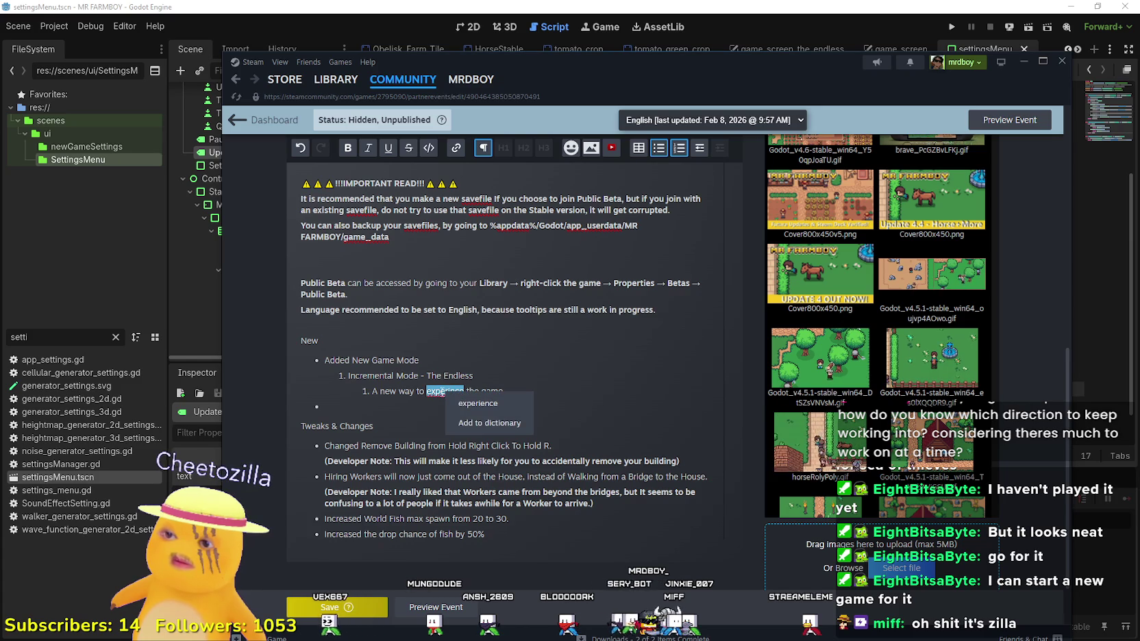
left_click(448, 391)
right_click(447, 391)
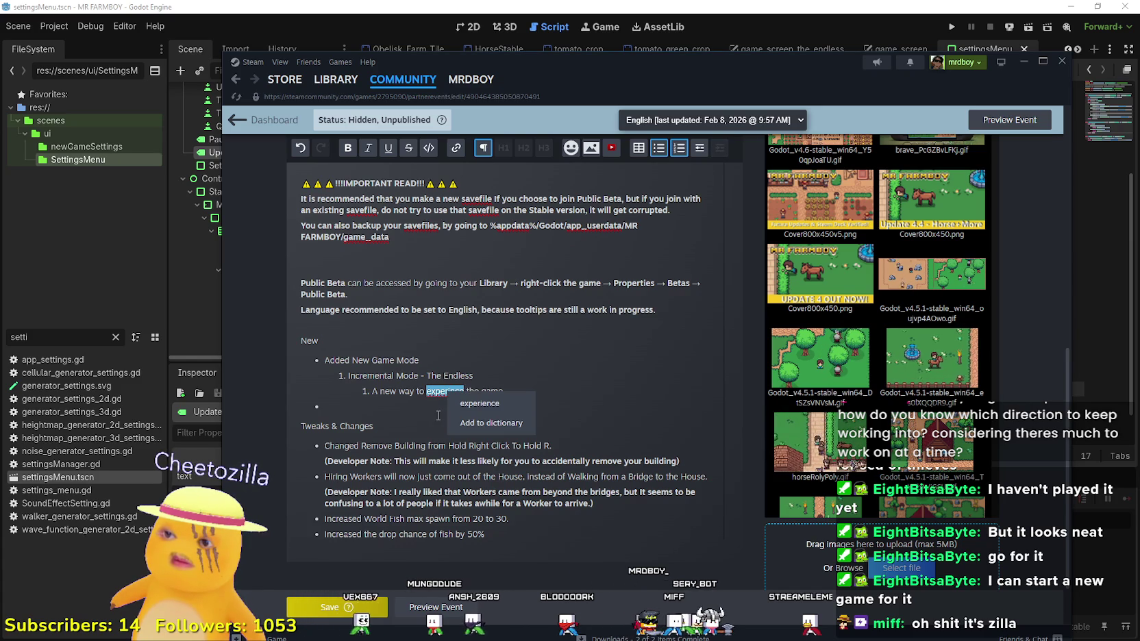
left_click(452, 391)
type("e")
key("End")
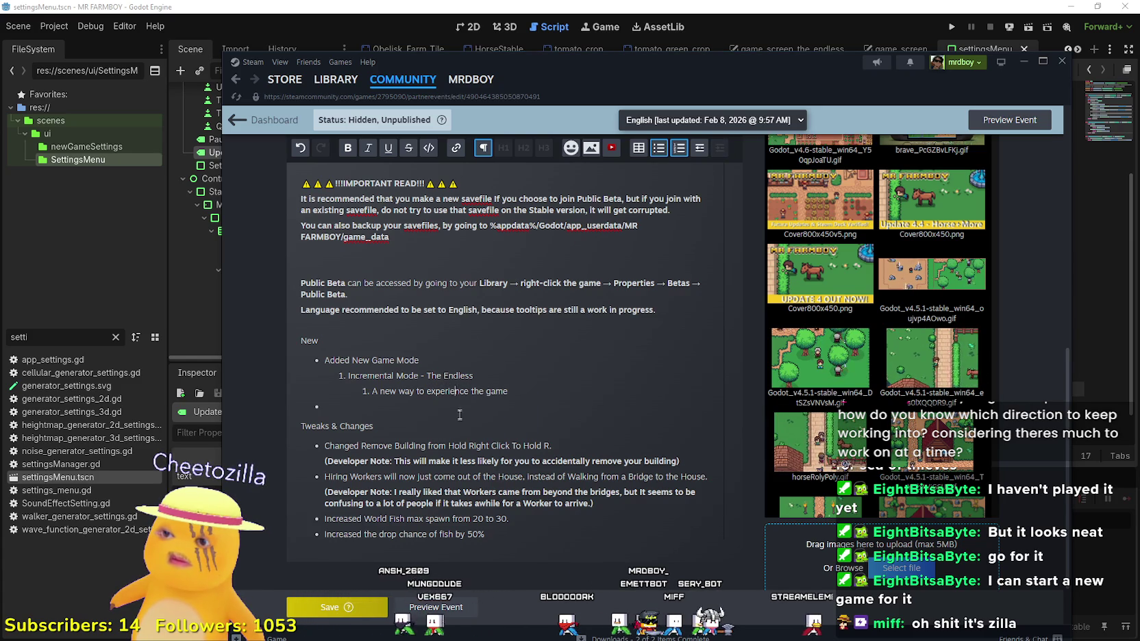
type(".")
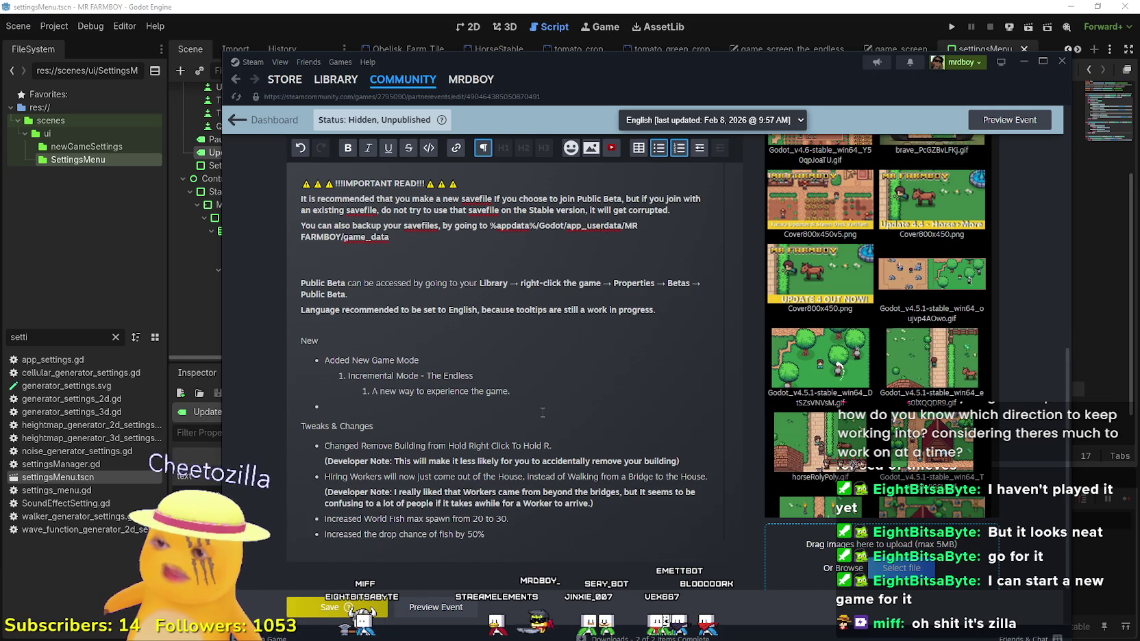
Step: Add point 2 under The Endless about only making coins and unlocking advancements
key("Return")
type("In this mode, your only conse")
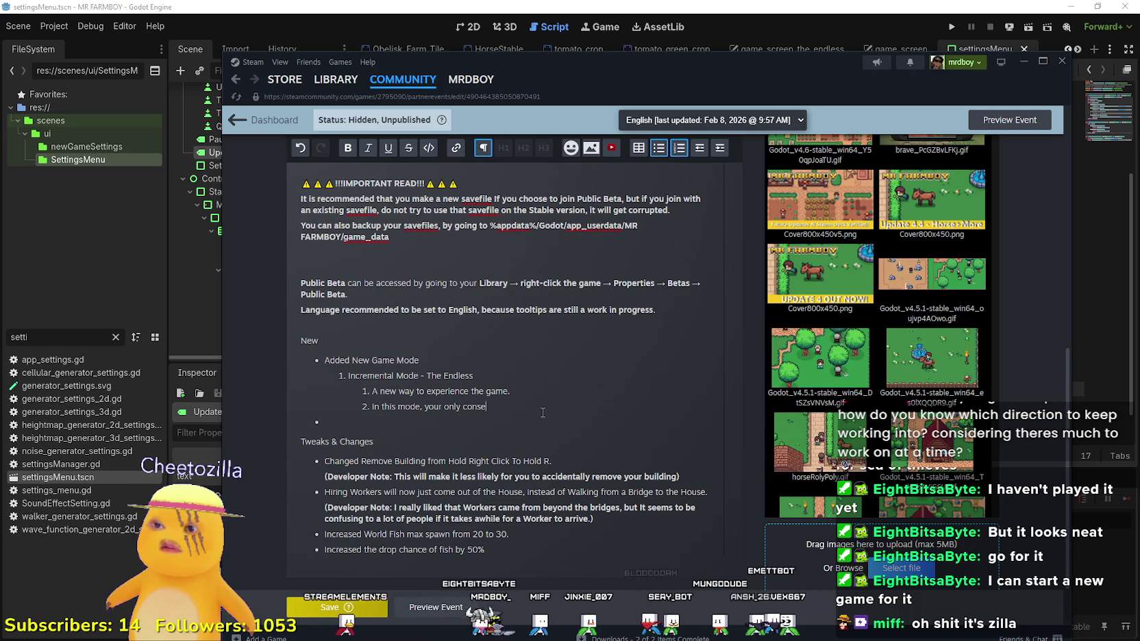
type("rn is to make coins and unlock")
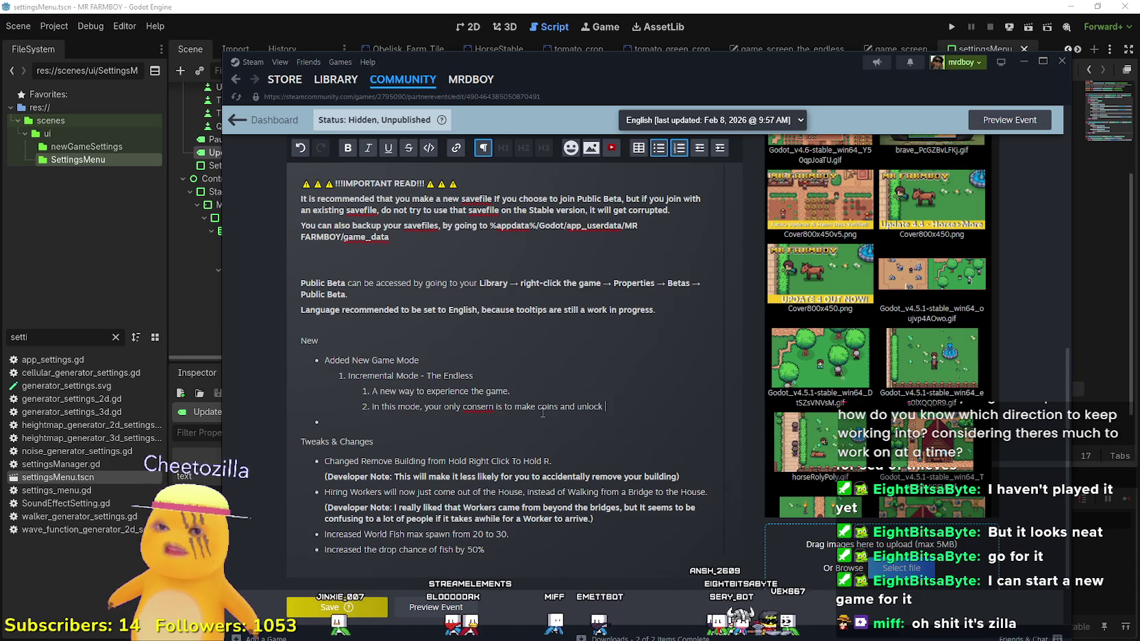
type("advance")
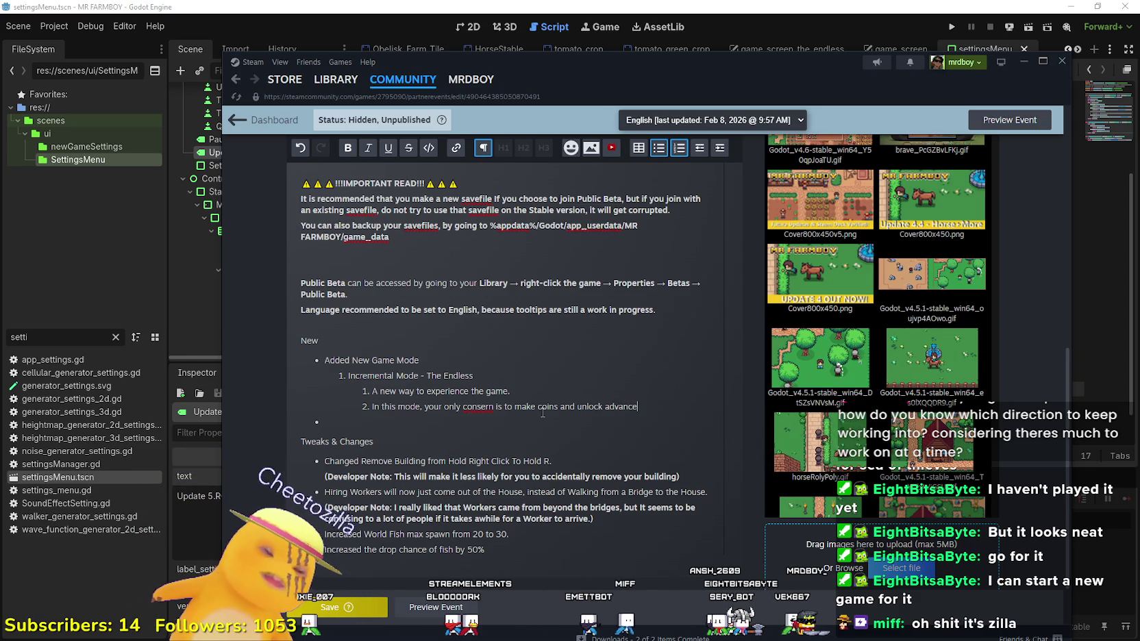
type("ments")
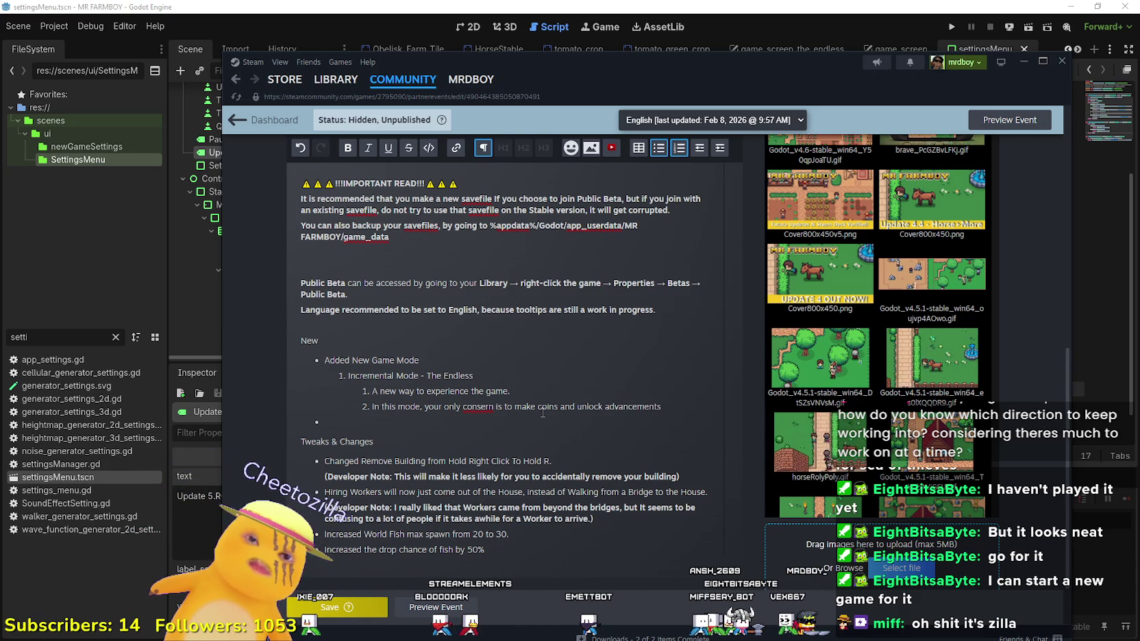
type(" t wit")
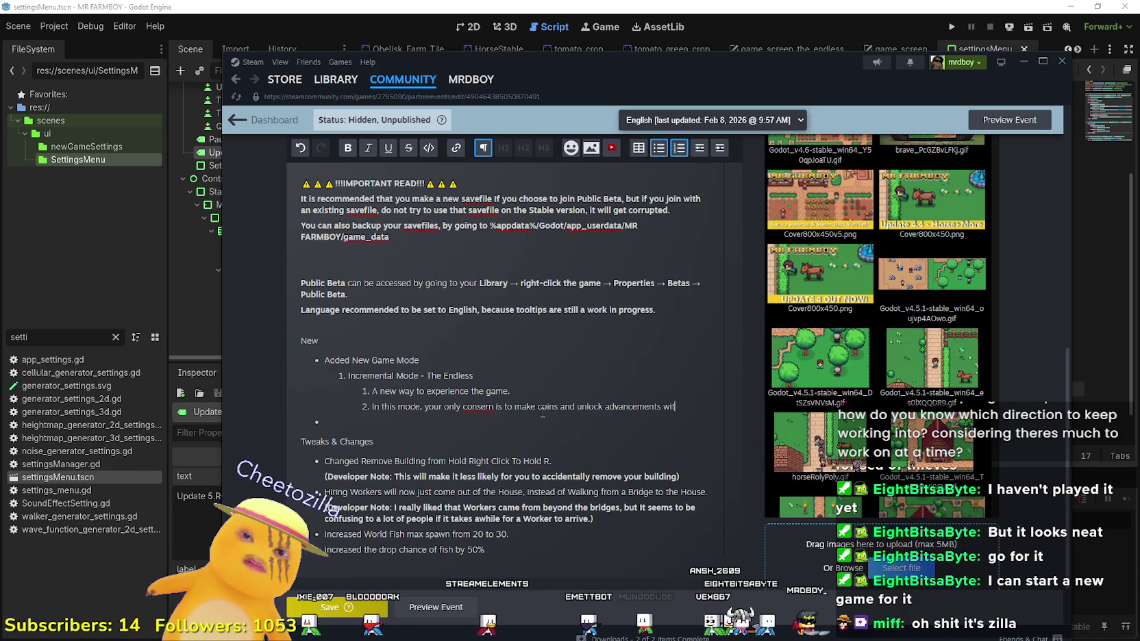
key("BackSpace")
key("BackSpace")
key("BackSpace")
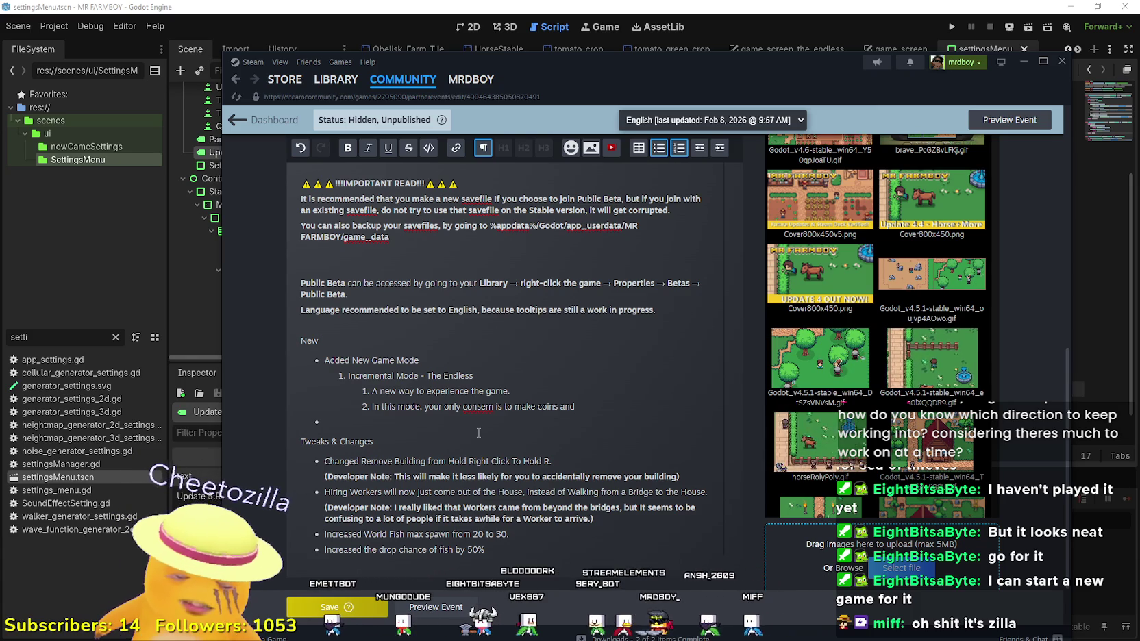
type(" to unlock advancements")
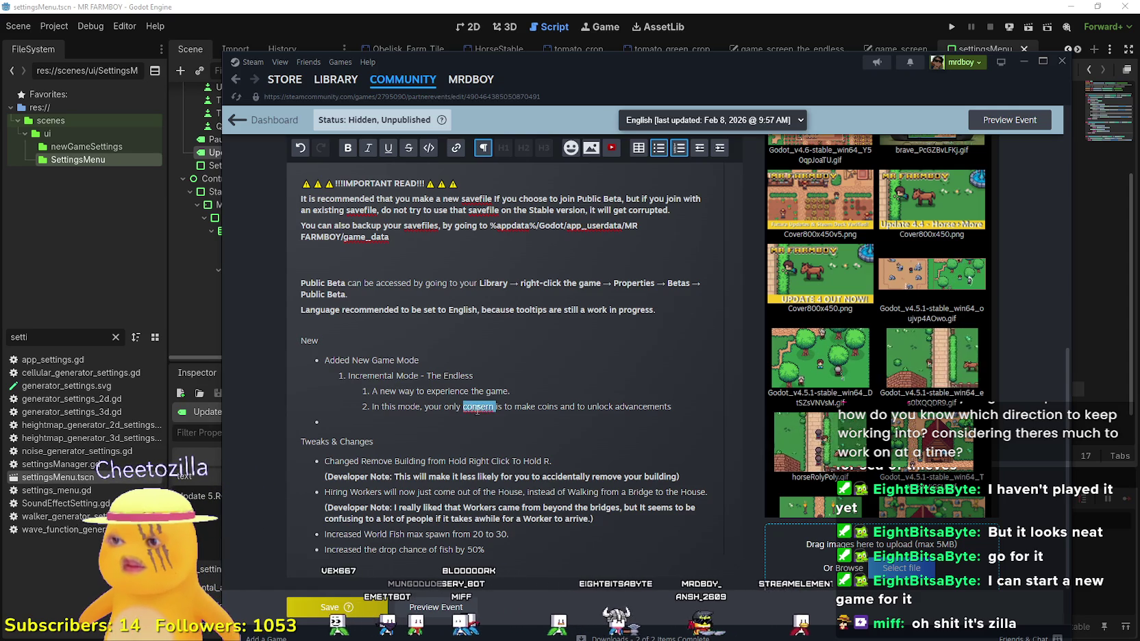
Step: Try to fix the spelling of 'consern' in the second point
left_click(493, 408)
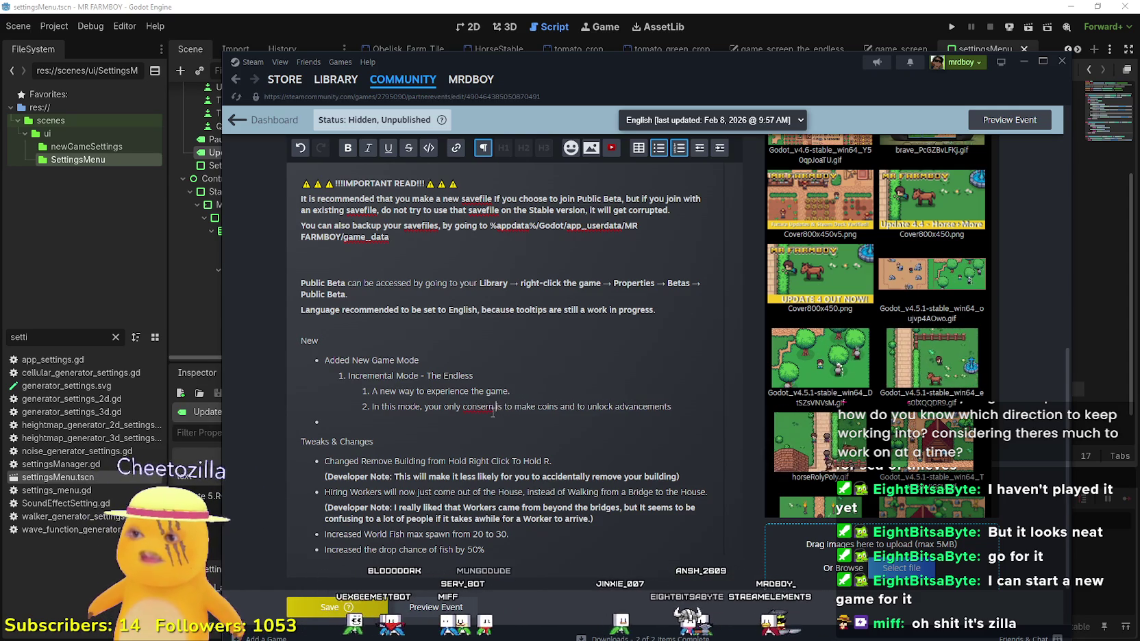
right_click(472, 407)
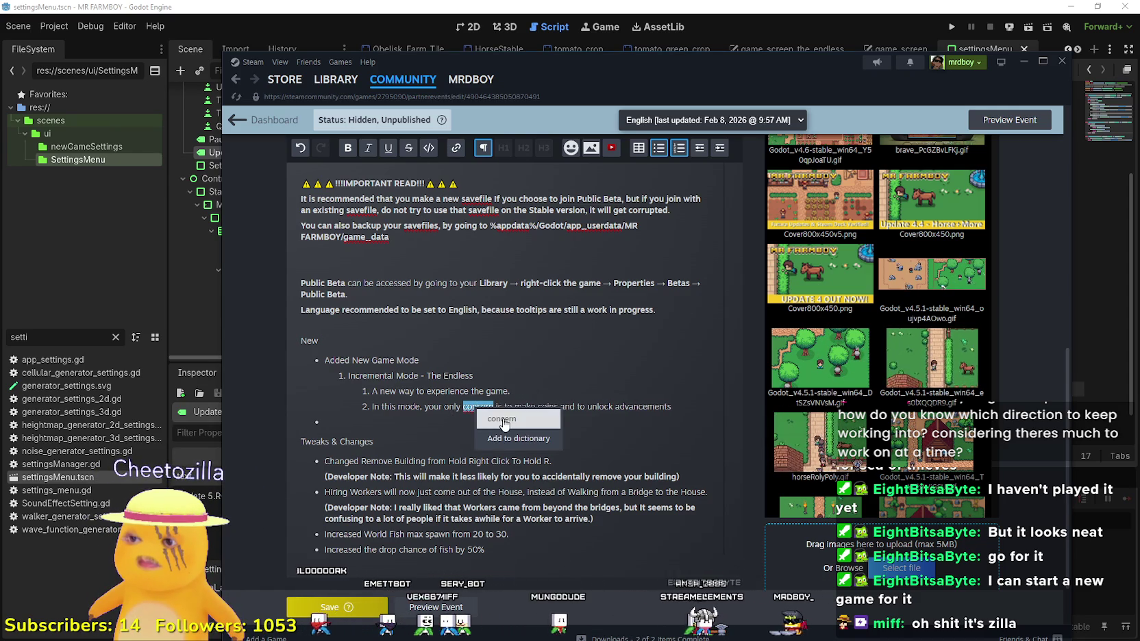
key("Escape")
left_click(480, 407)
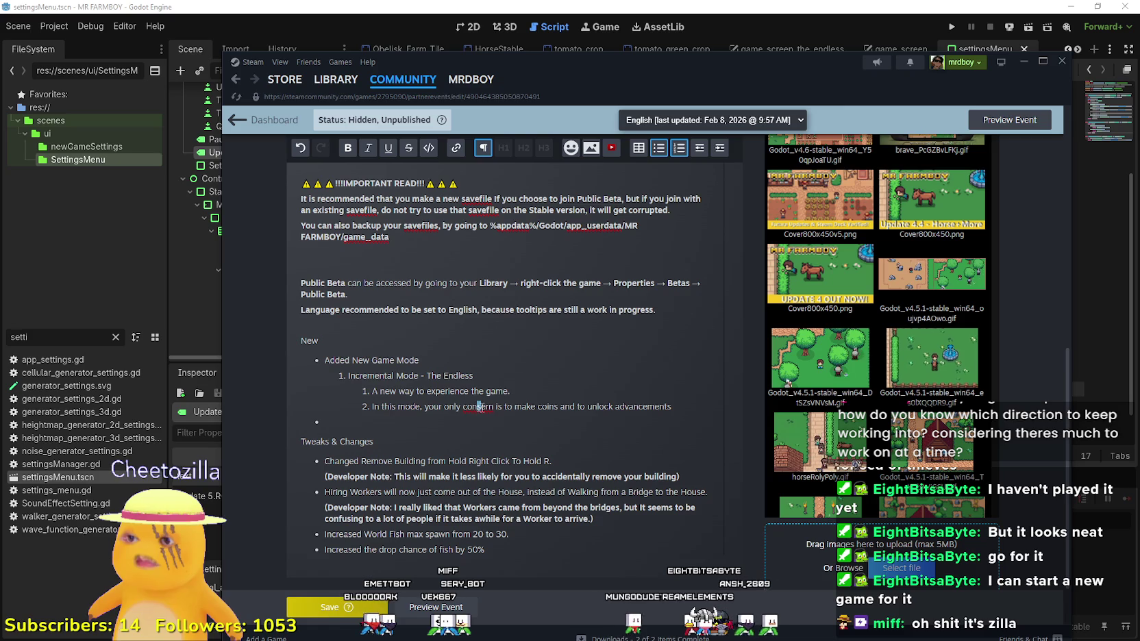
key("BackSpace")
type("c")
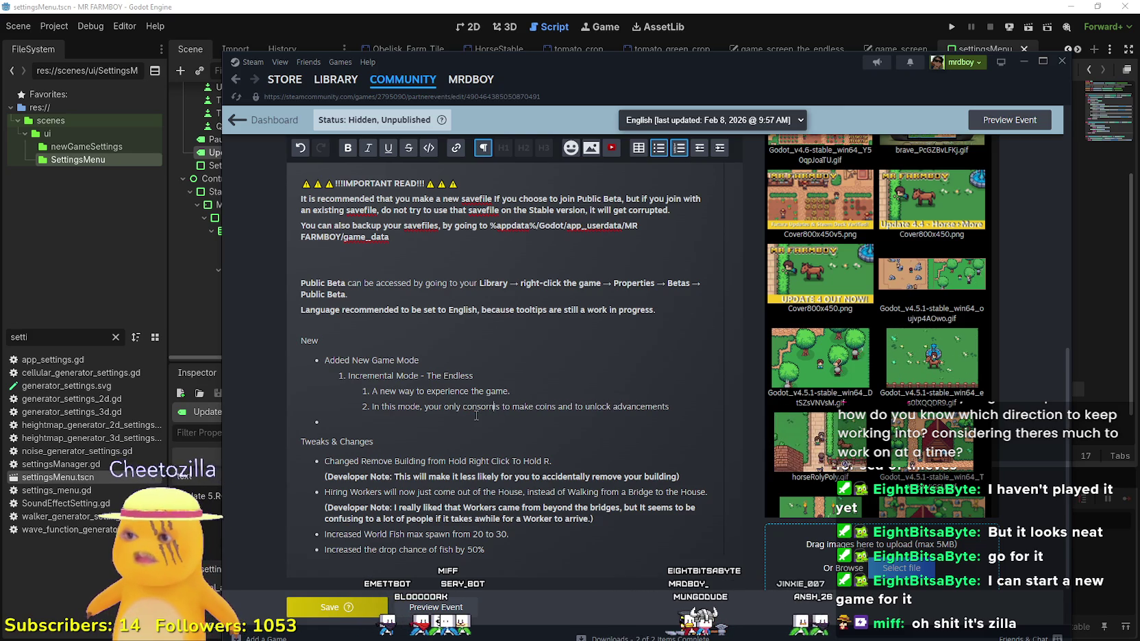
type("i")
right_click(472, 407)
left_click(686, 408)
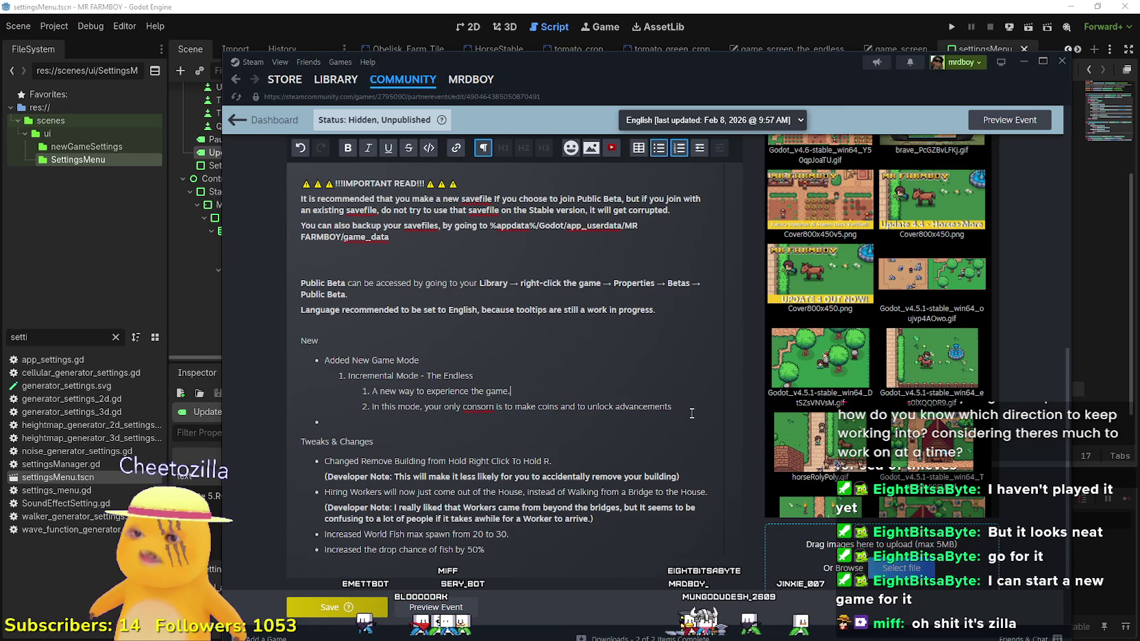
Step: Rewrite point 2 as 'In this game mode, you will be unlocking everything through making money'
left_click_drag(687, 409, 385, 407)
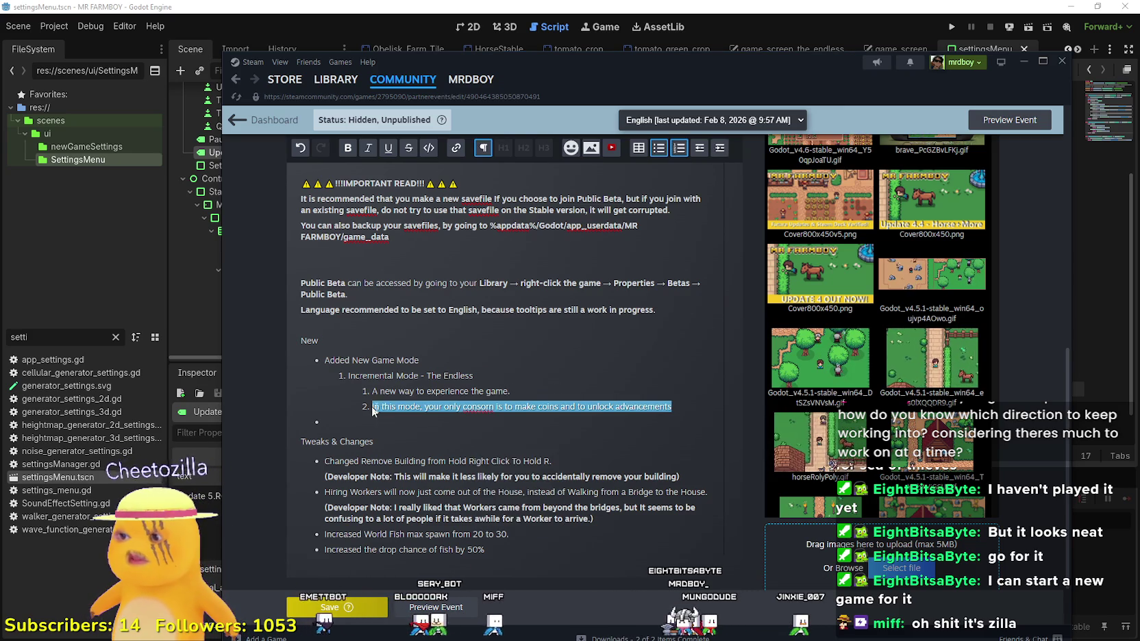
type("his ga")
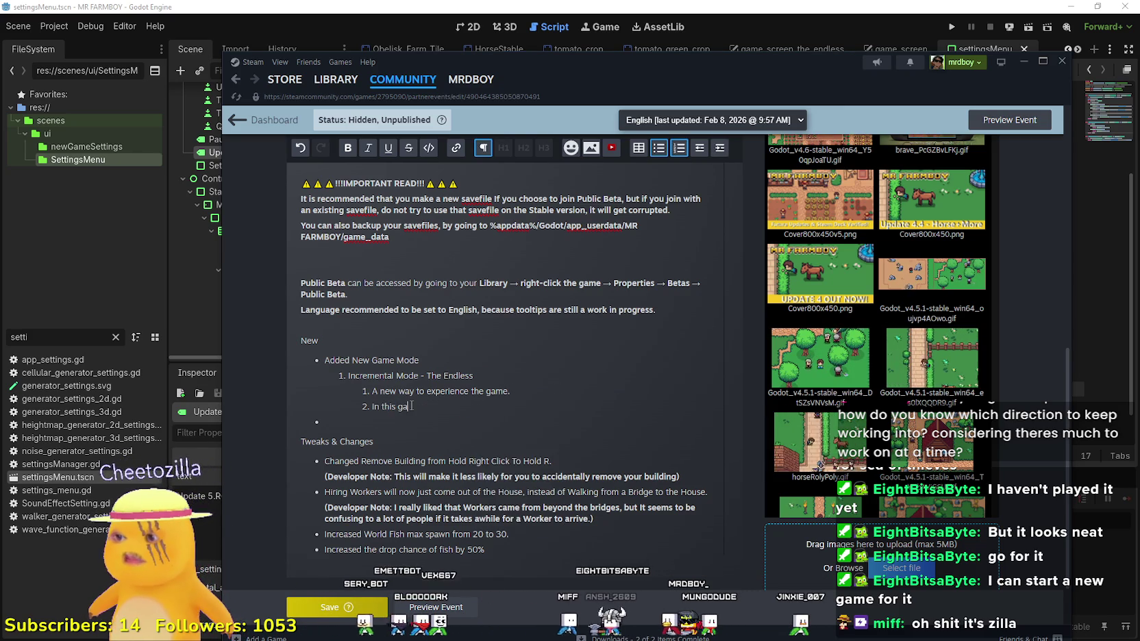
type("me mode, you will be unlocking everything through m")
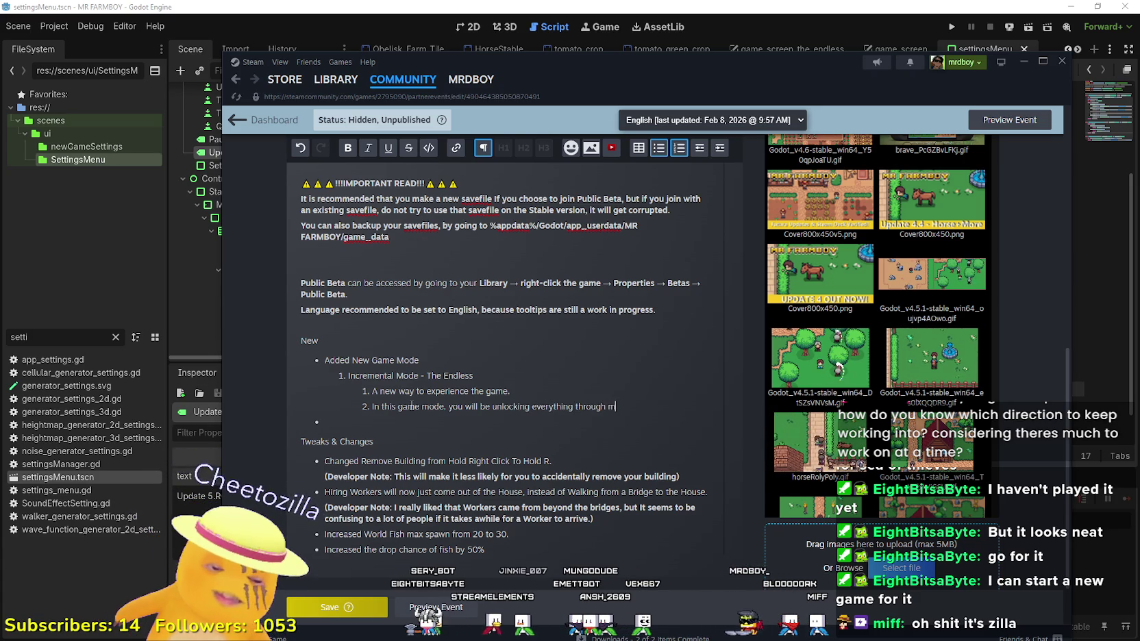
type("aking")
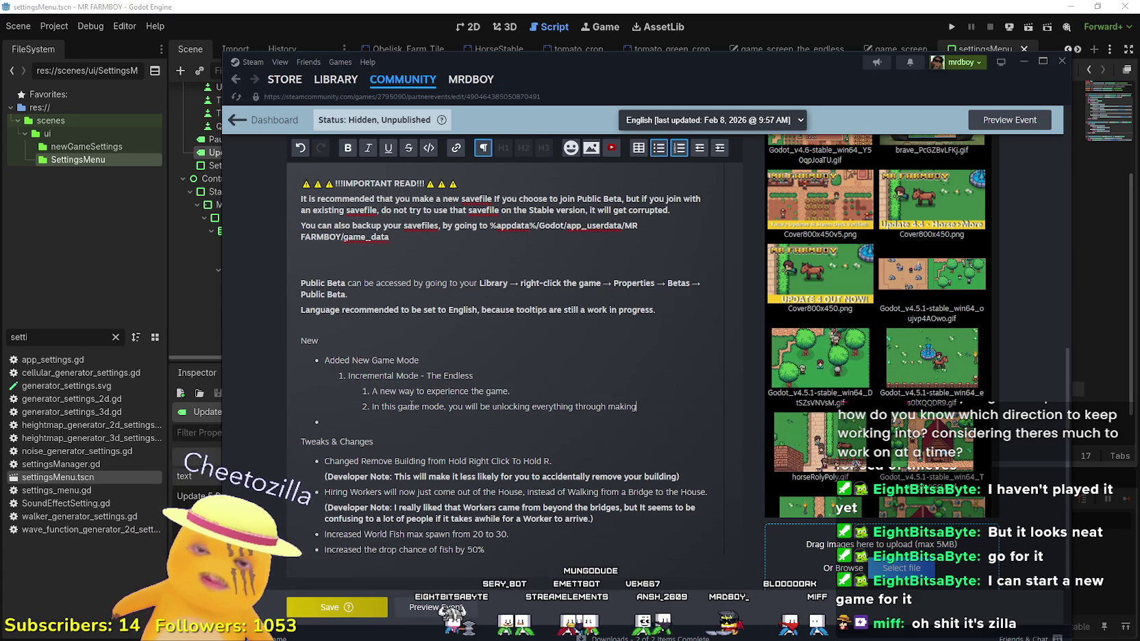
type(" money")
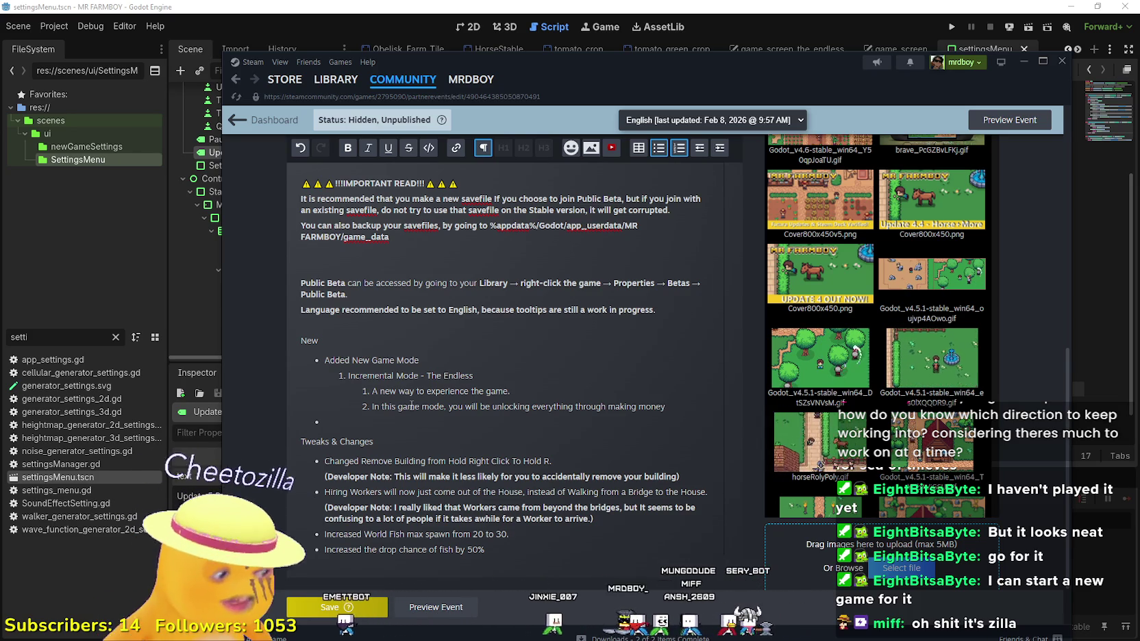
Step: Delete the Tweaks & Changes heading and its items, tidying away the leftover empty list line
scroll(411, 407, "down", 1)
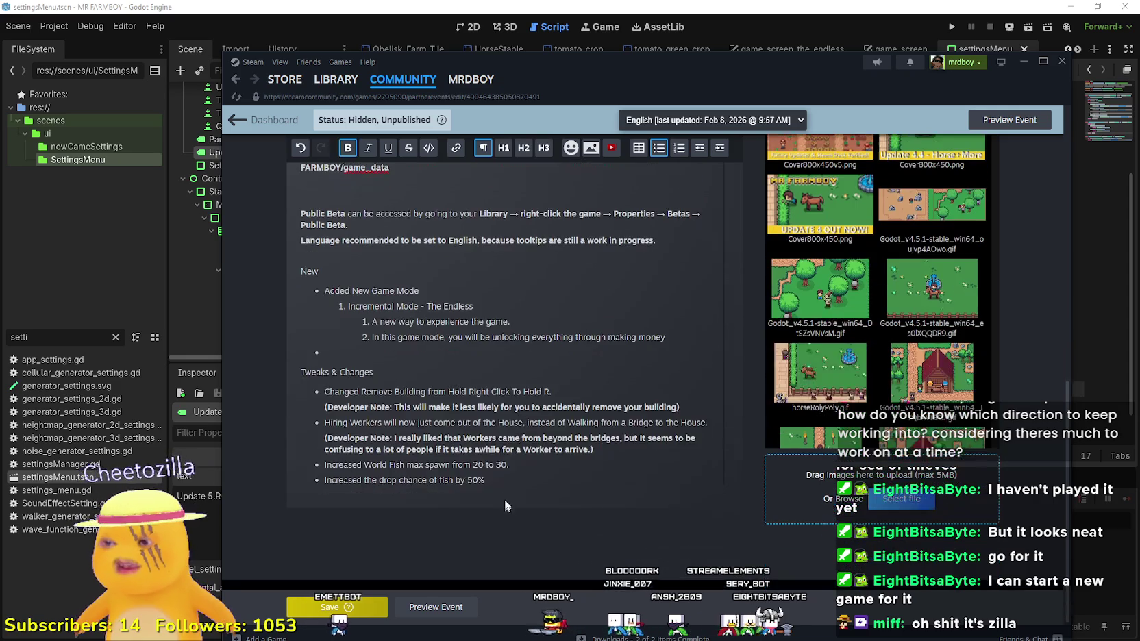
left_click_drag(488, 481, 338, 365)
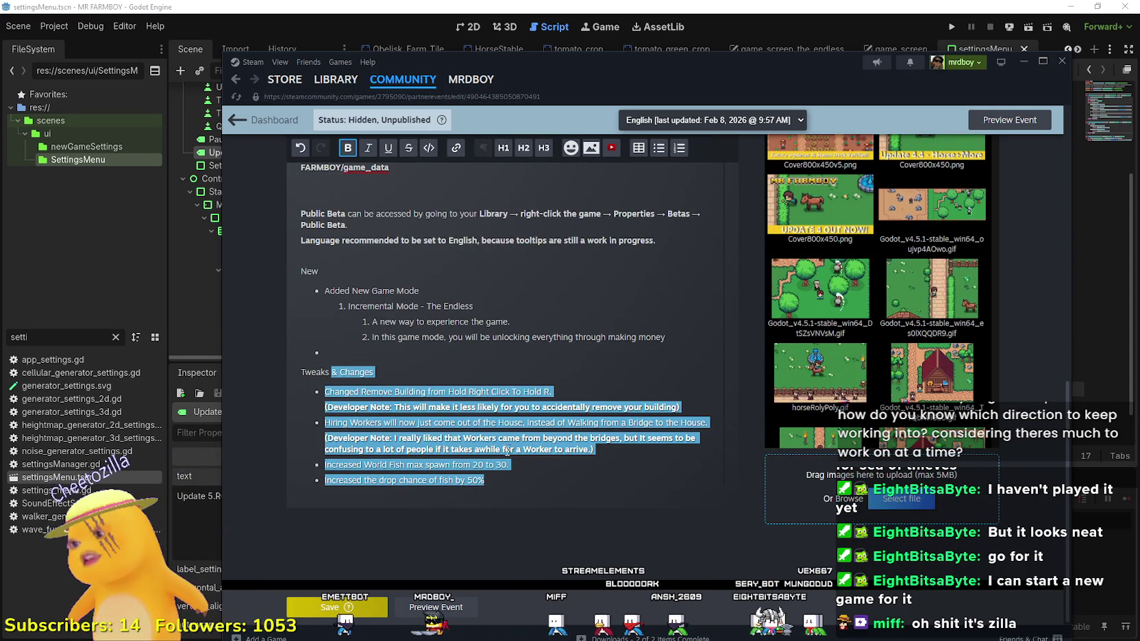
key("shift+Up")
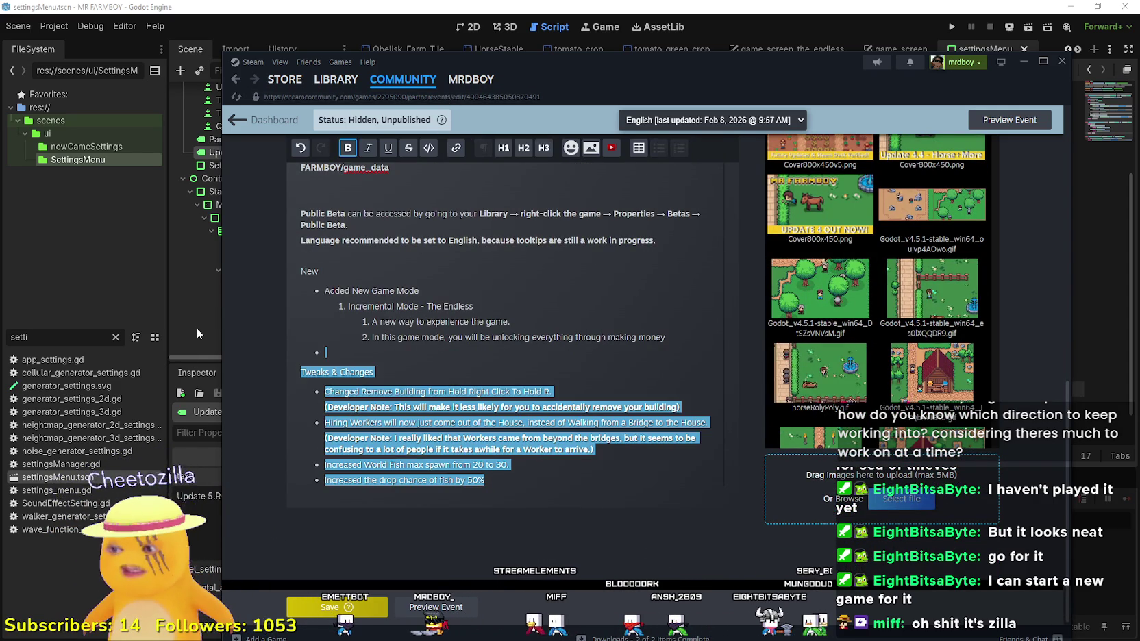
key("Delete")
key("Tab")
key("Tab")
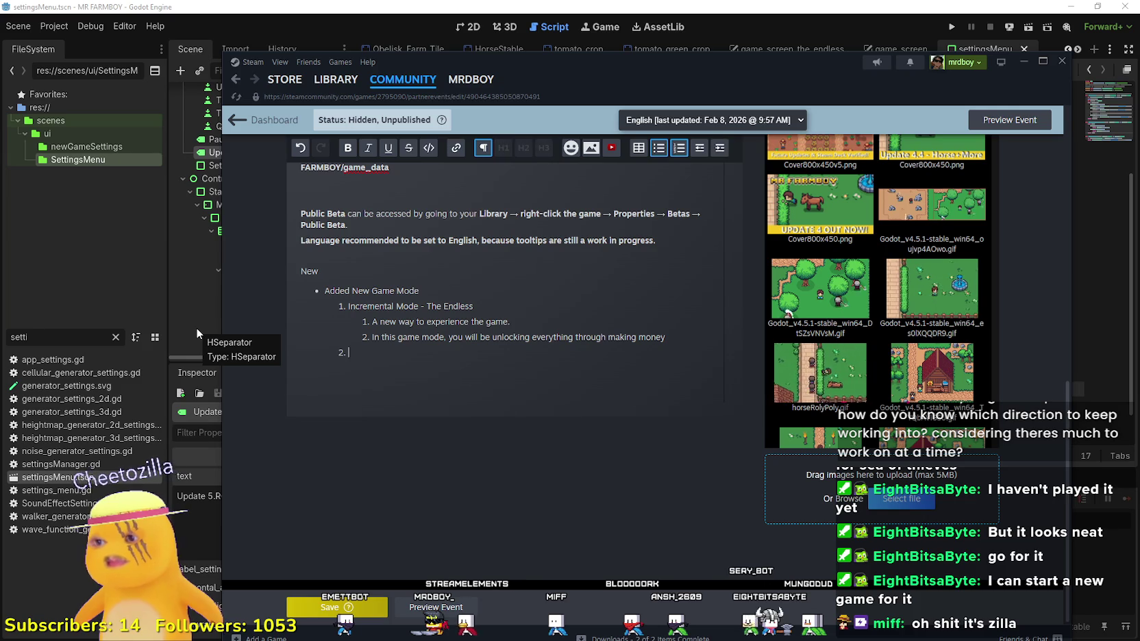
key("BackSpace")
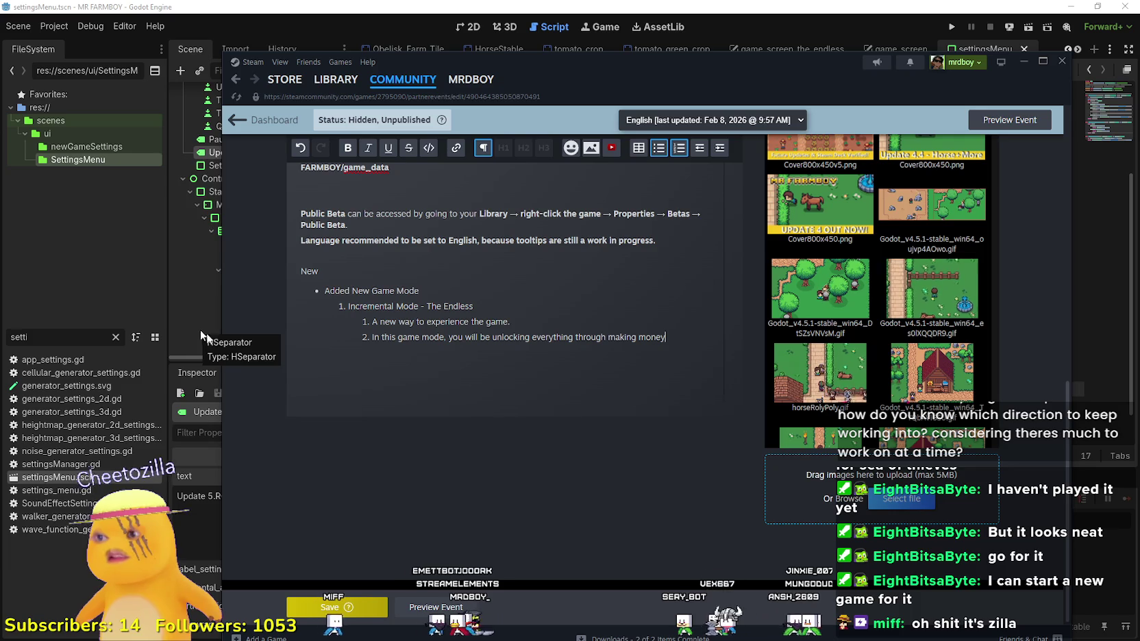
Step: Select the wording of the second Endless point so it can be replaced
scroll(207, 333, "down", 1)
scroll(500, 433, "up", 1)
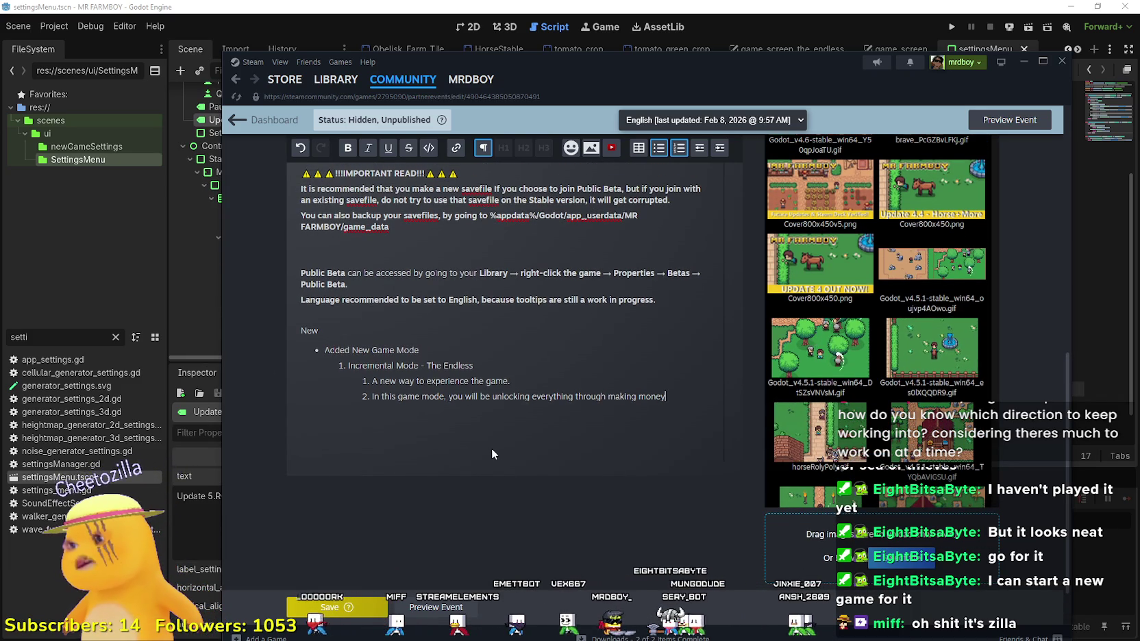
left_click(489, 447)
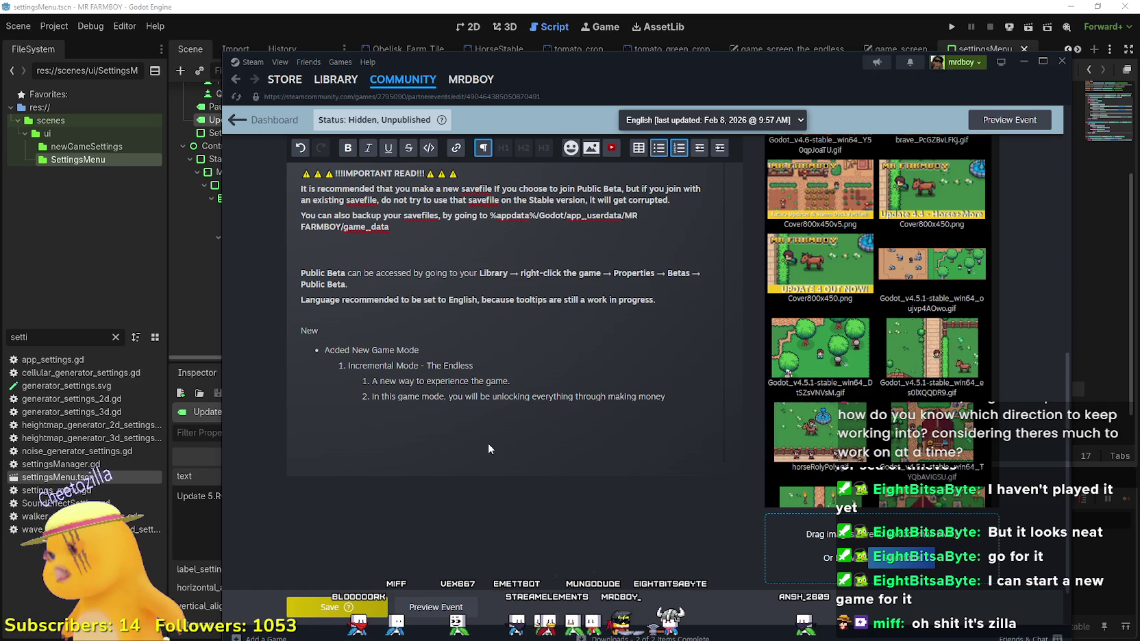
left_click_drag(666, 397, 421, 400)
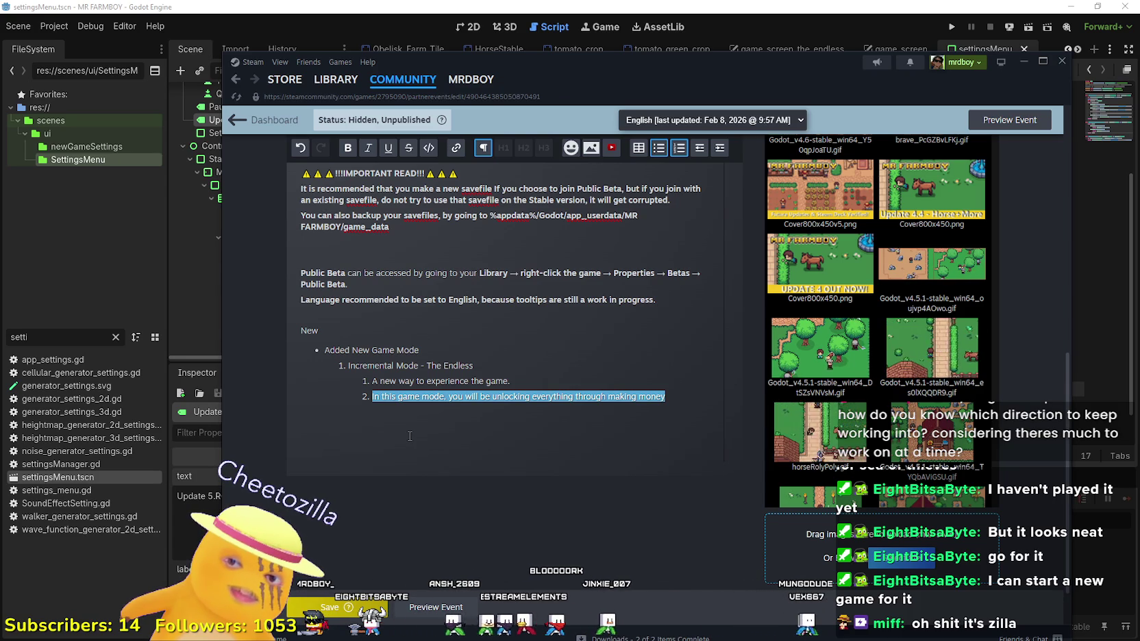
Step: Replace the second Endless point with 'There are no resources, everything is unlocked with coins you earn.' and start item 3
type("There are no re")
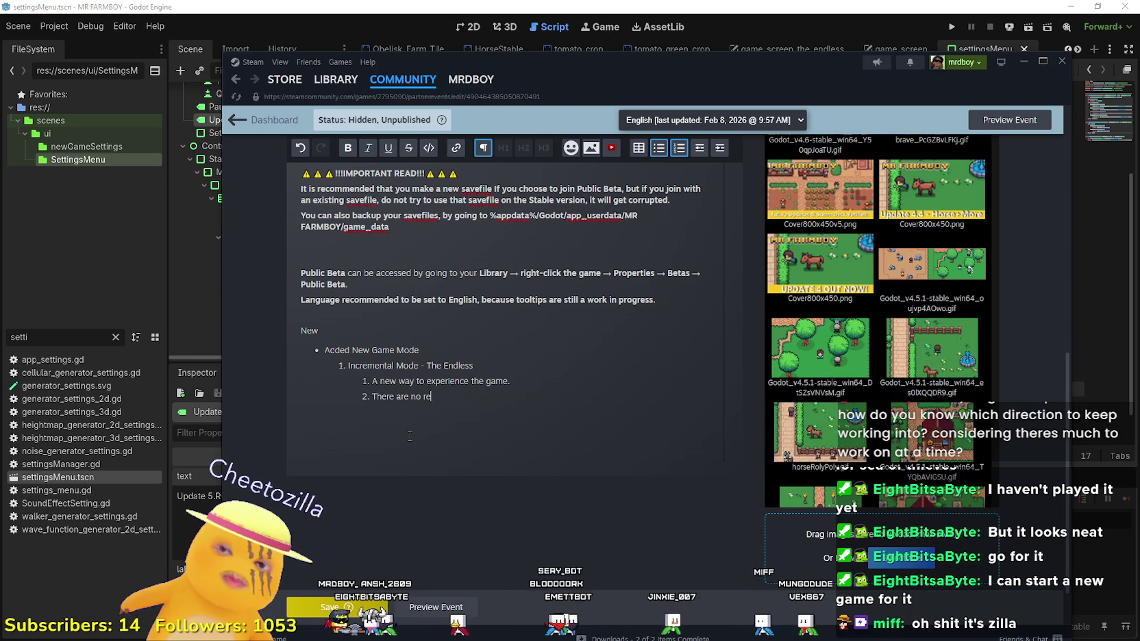
type("sources, e")
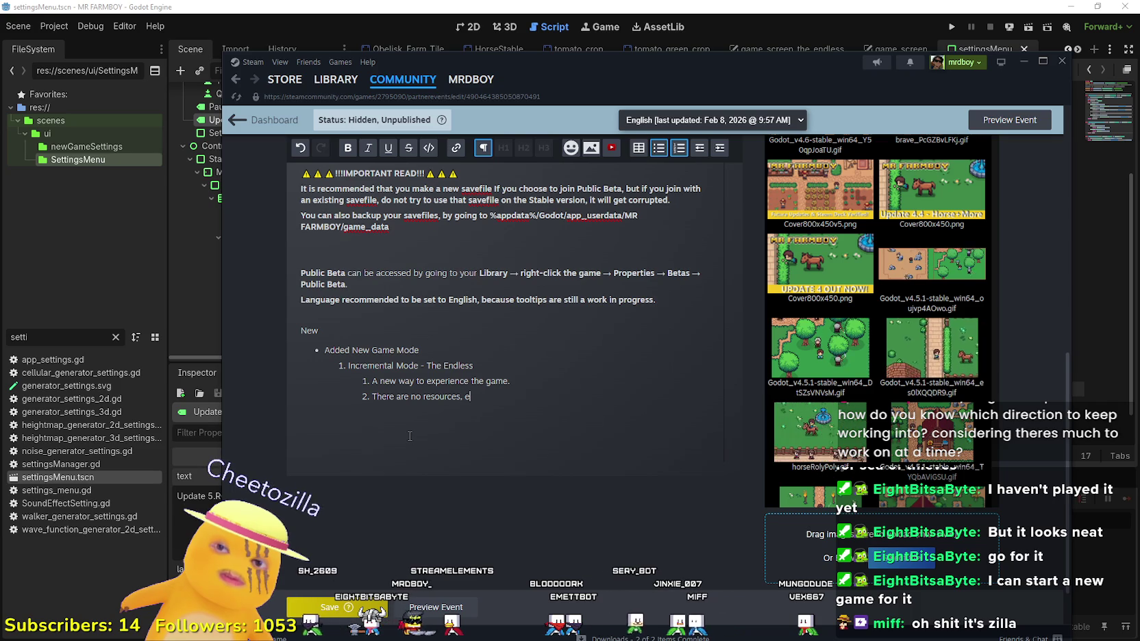
type("verything is unlocked ")
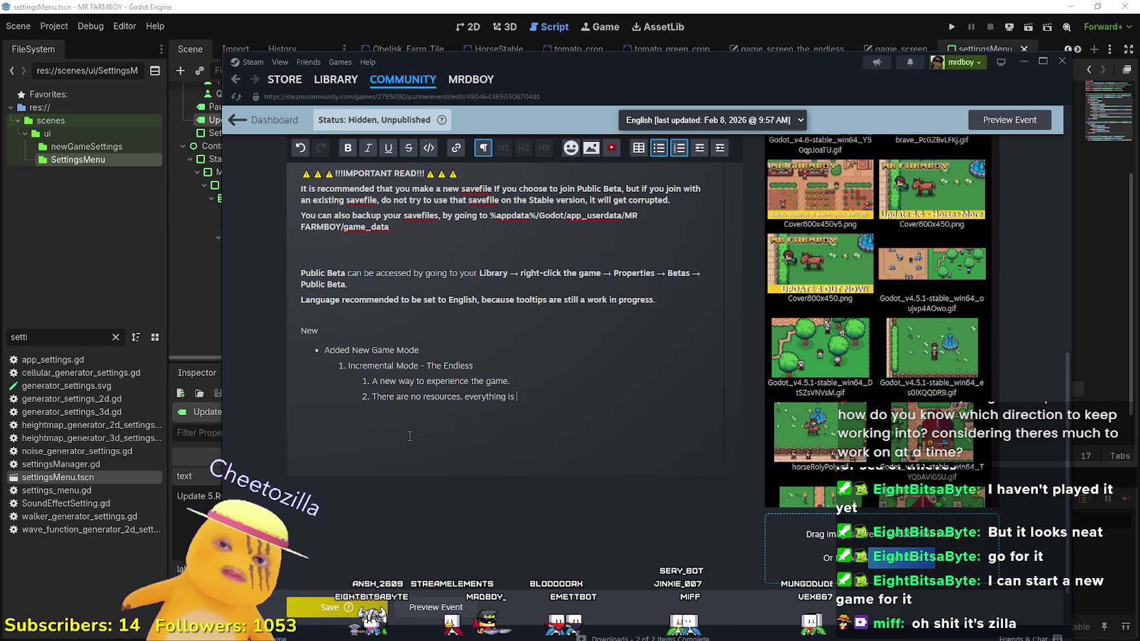
type("with col")
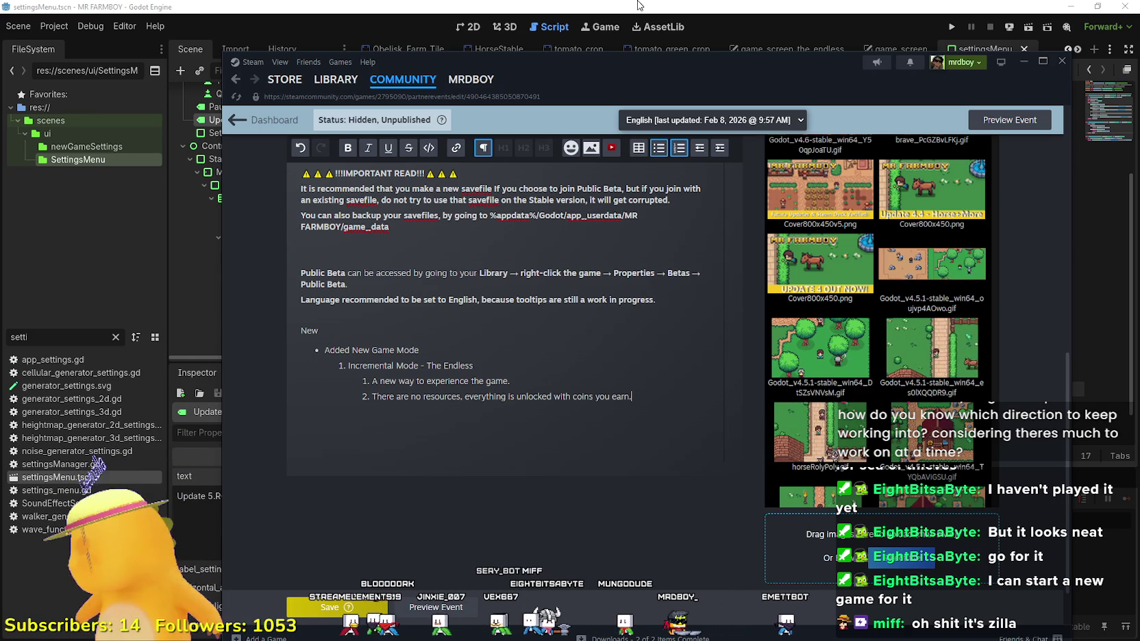
key("Return")
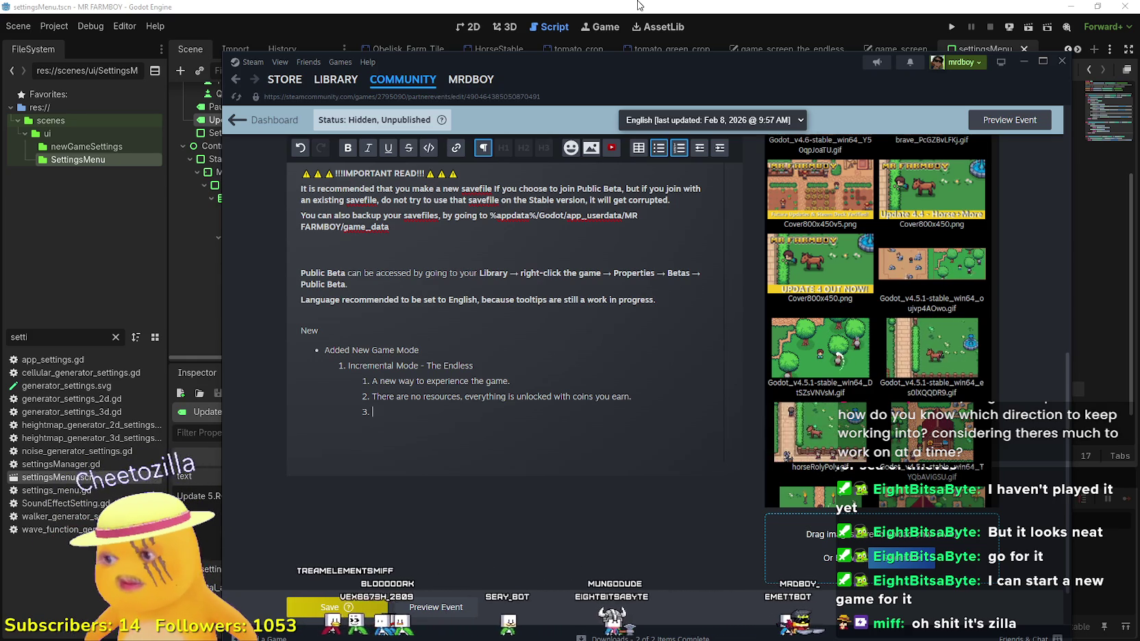
Step: Write the third Endless point as 'New world buffs, Poneyglphs collect them all.'
type("New wo")
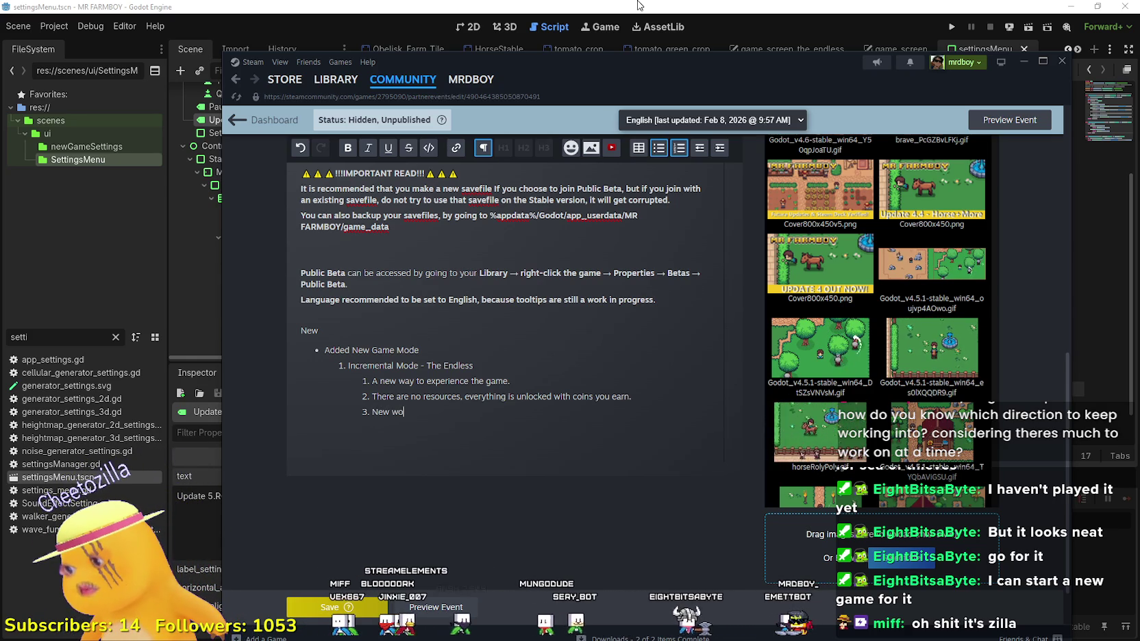
type("rld buffs, ")
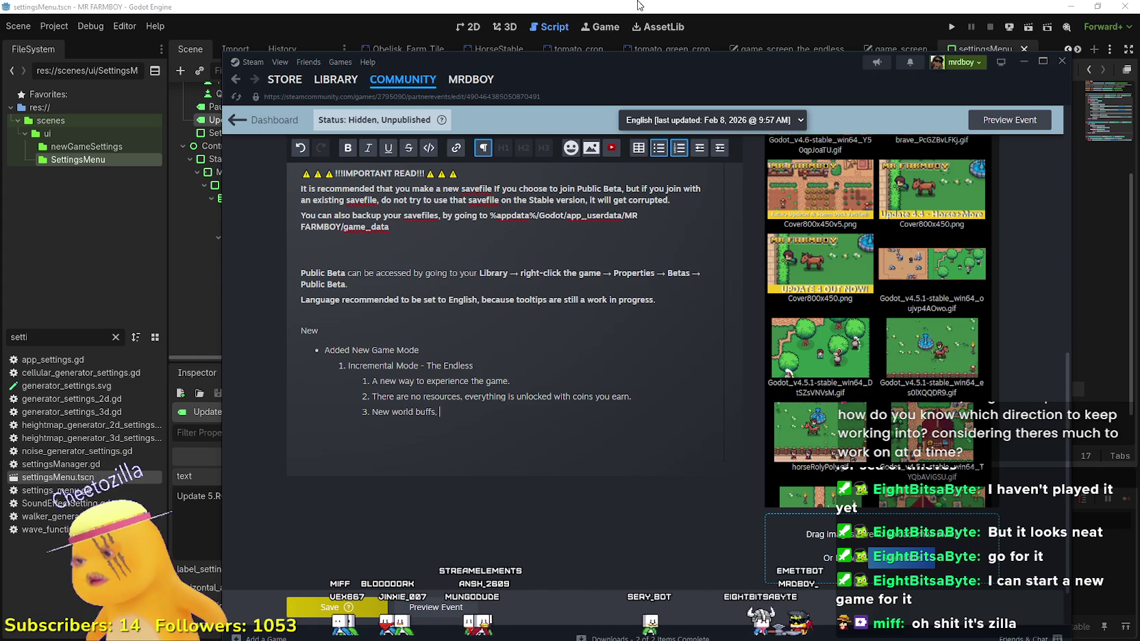
type("Poney")
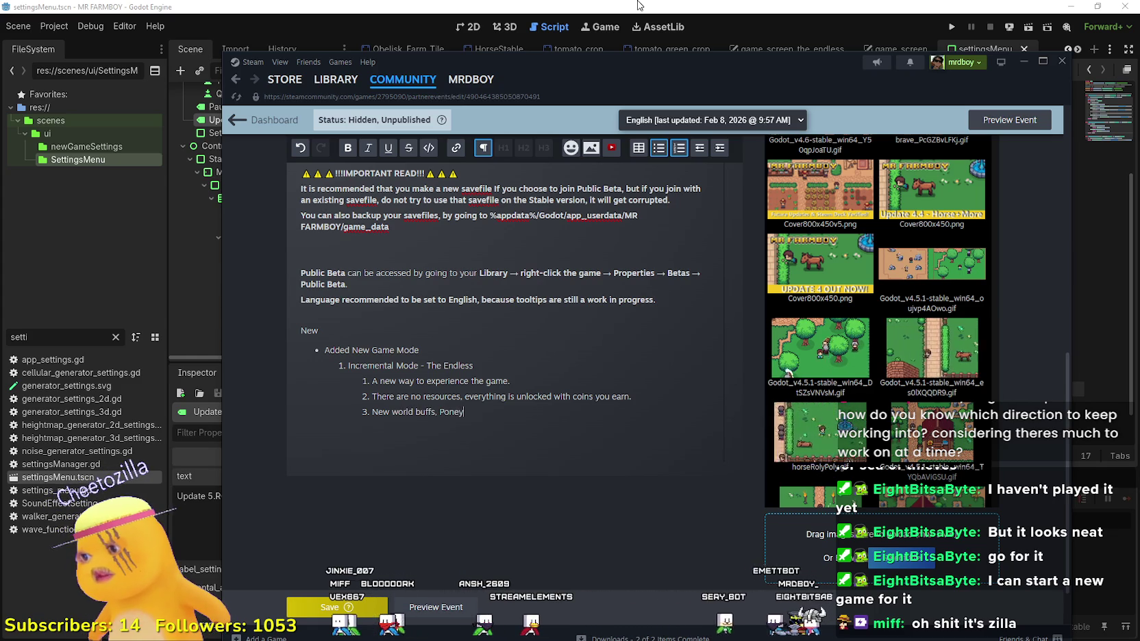
type("glphs collec")
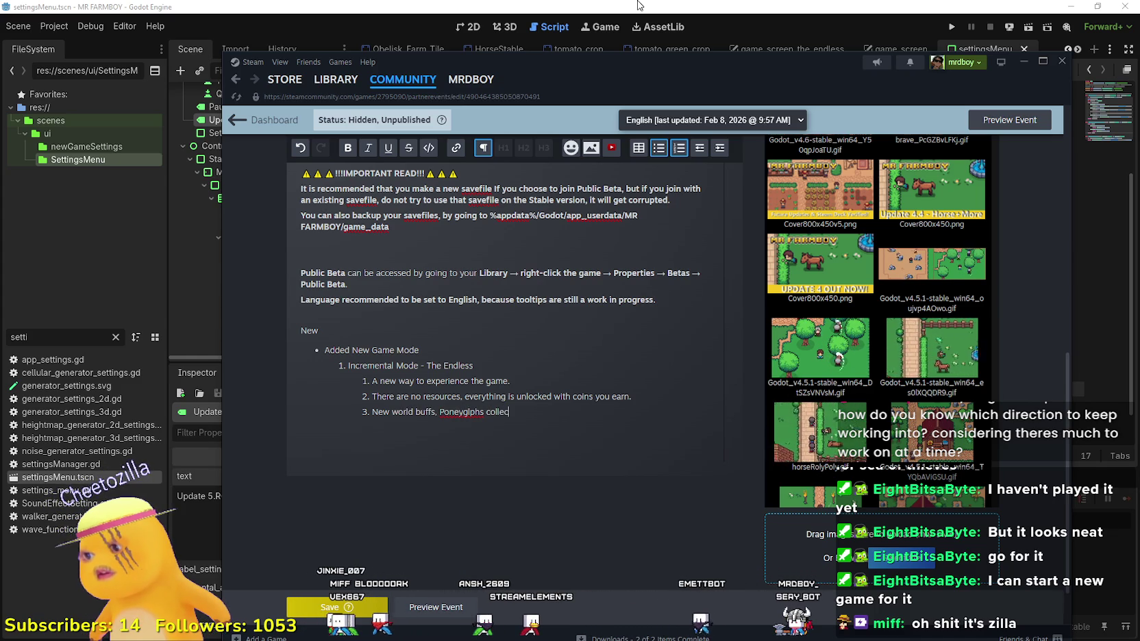
type("t them all.")
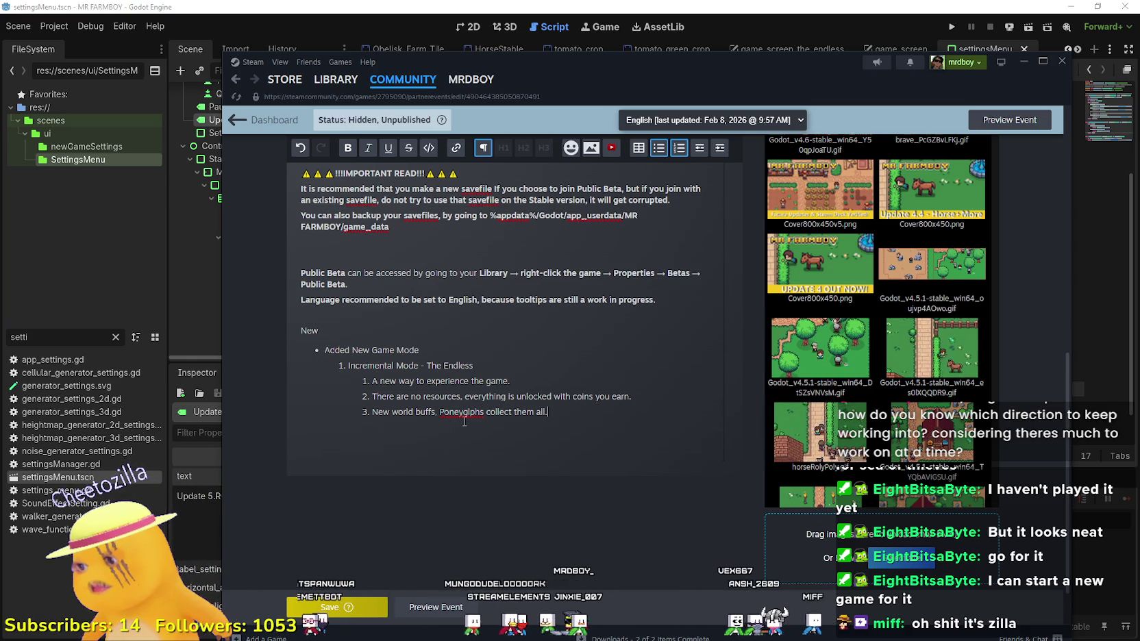
scroll(462, 419, "up", 1)
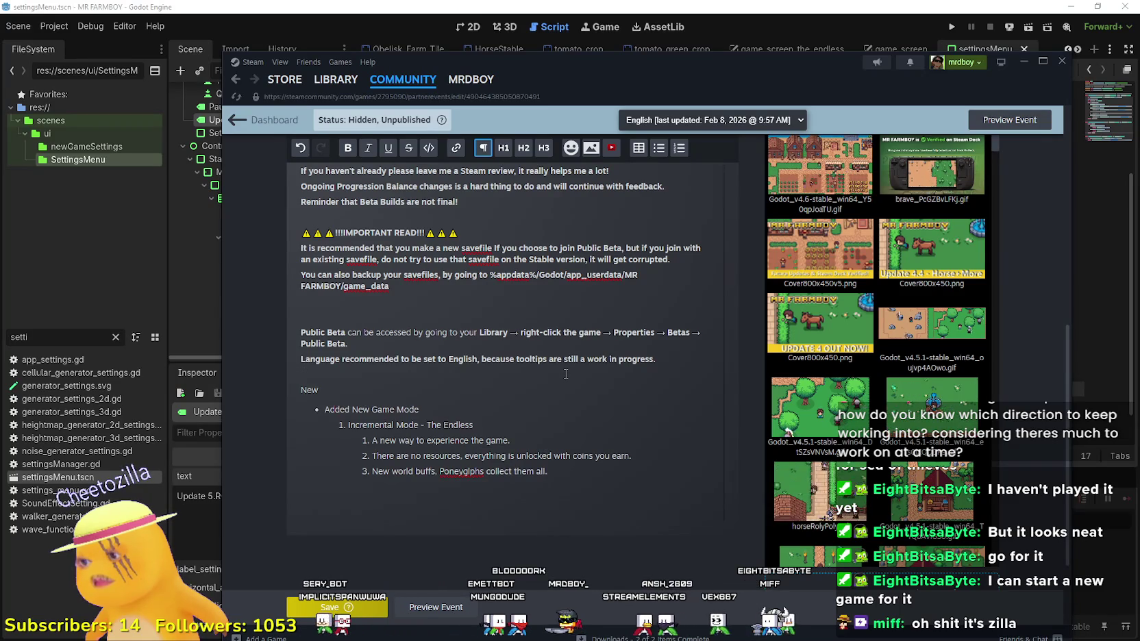
Step: Save the event changes
scroll(491, 426, "up", 2)
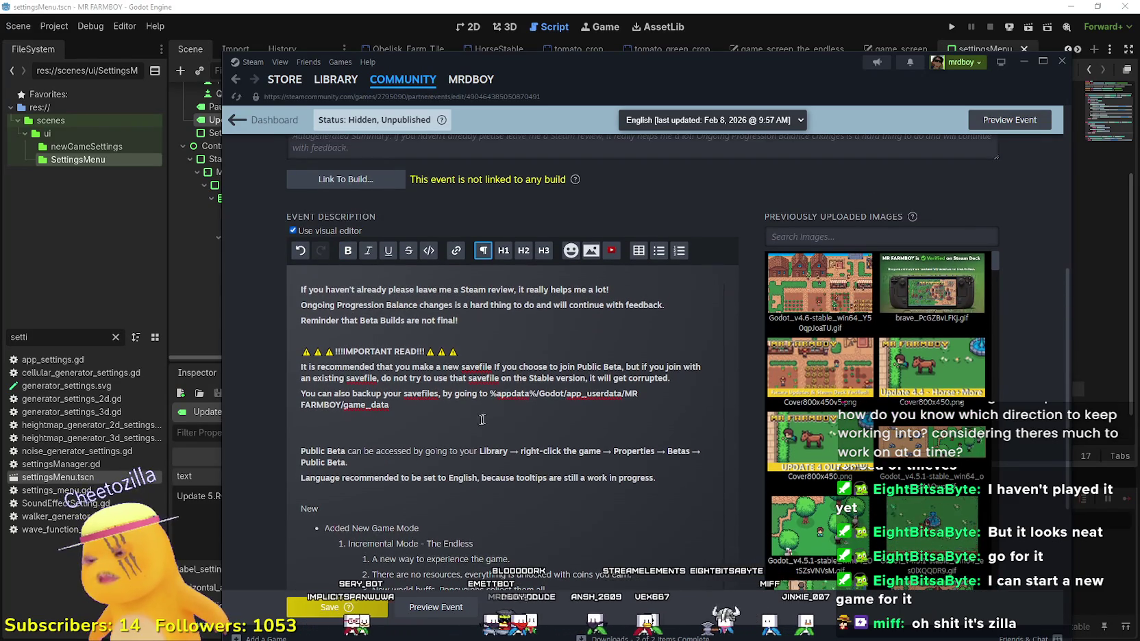
scroll(343, 620, "down", 4)
left_click(345, 615)
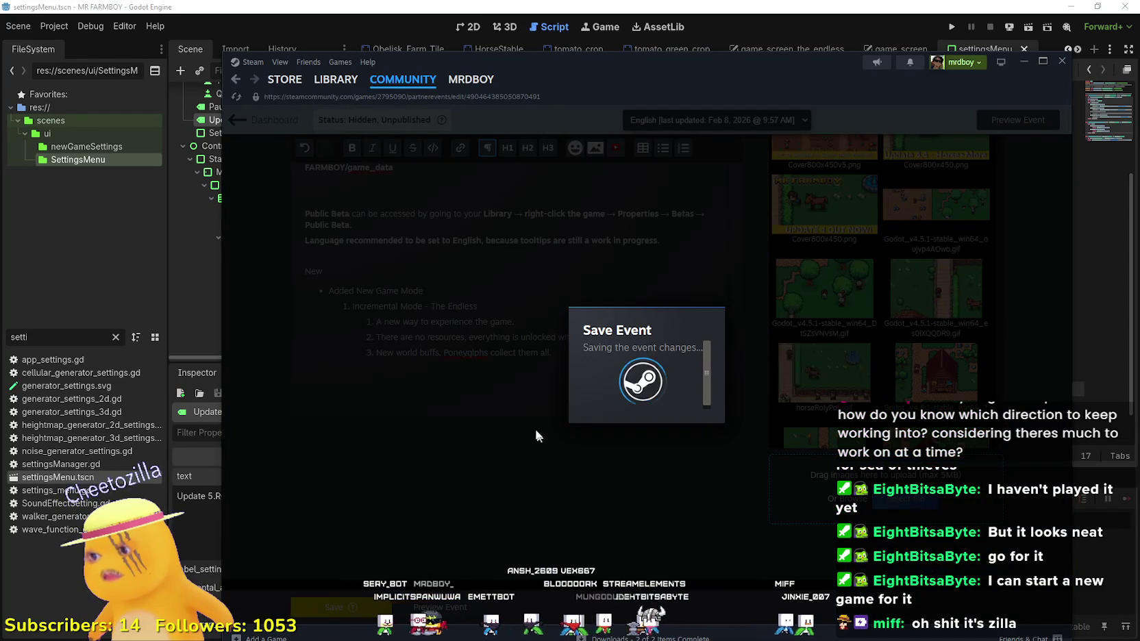
Step: Link the event to the public-beta branch, Build 21887022
scroll(450, 388, "up", 5)
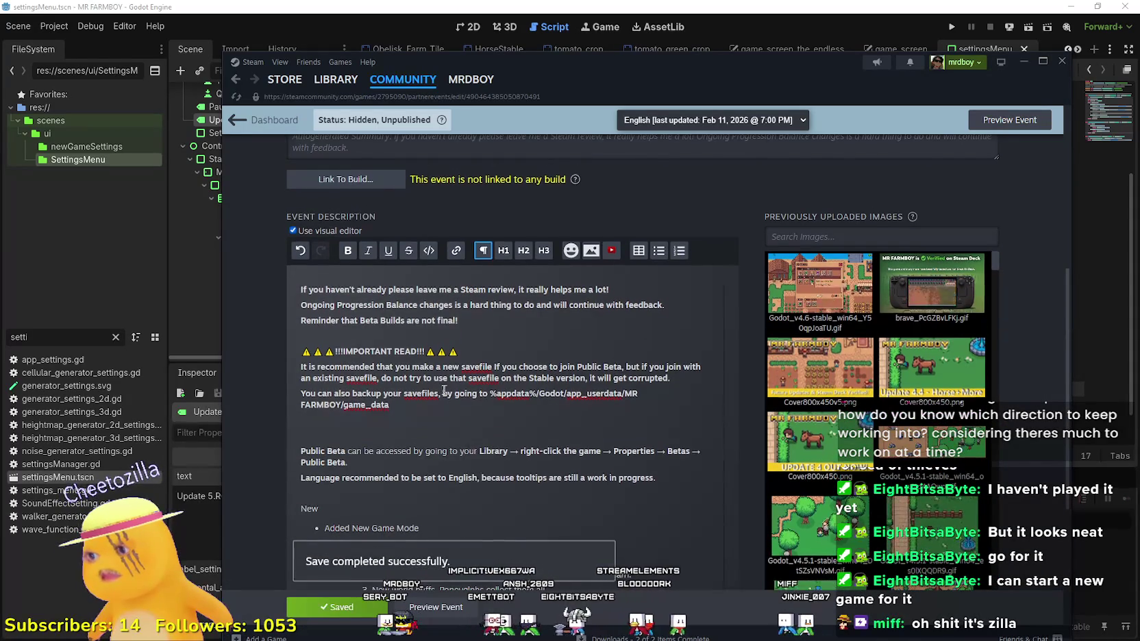
scroll(411, 384, "down", 1)
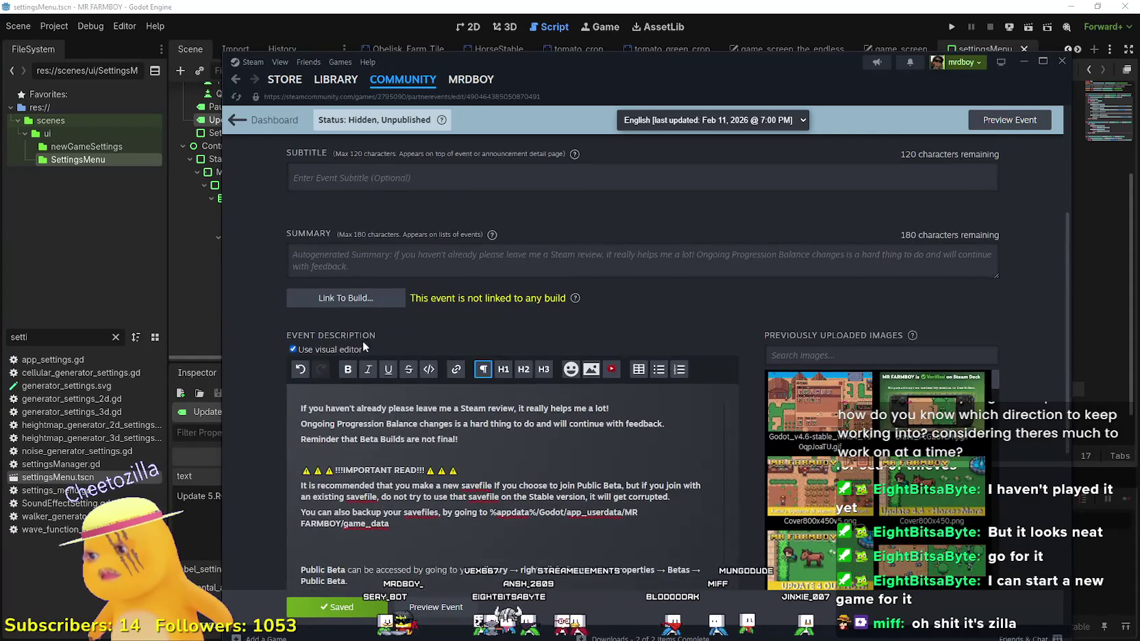
left_click(350, 299)
left_click(657, 382)
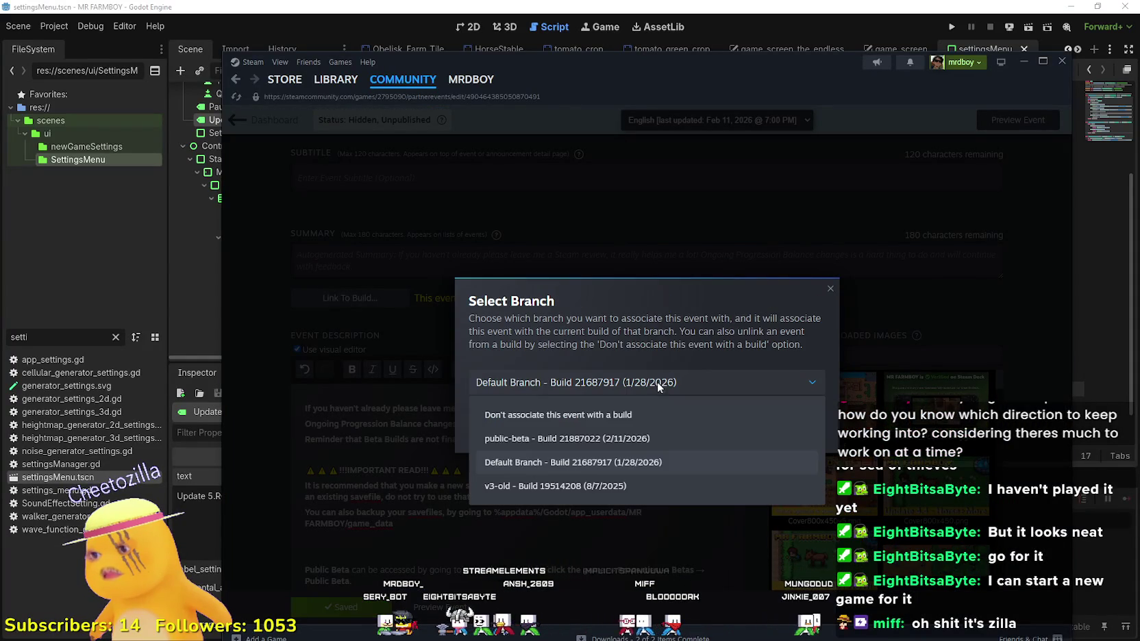
left_click(605, 445)
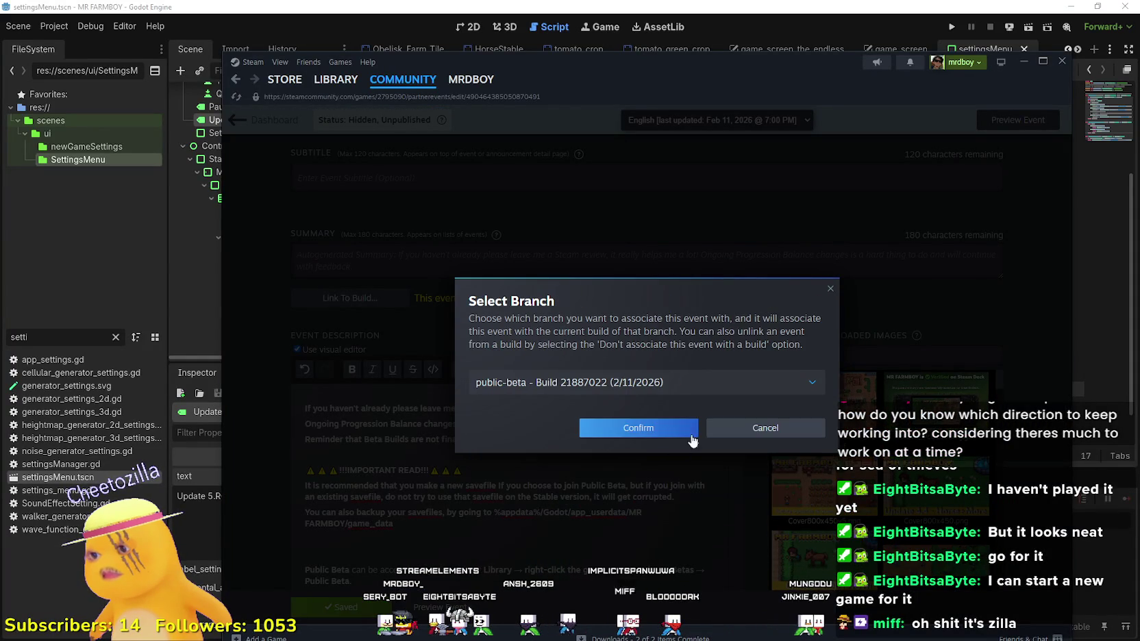
left_click(644, 426)
scroll(541, 383, "down", 2)
scroll(533, 395, "down", 2)
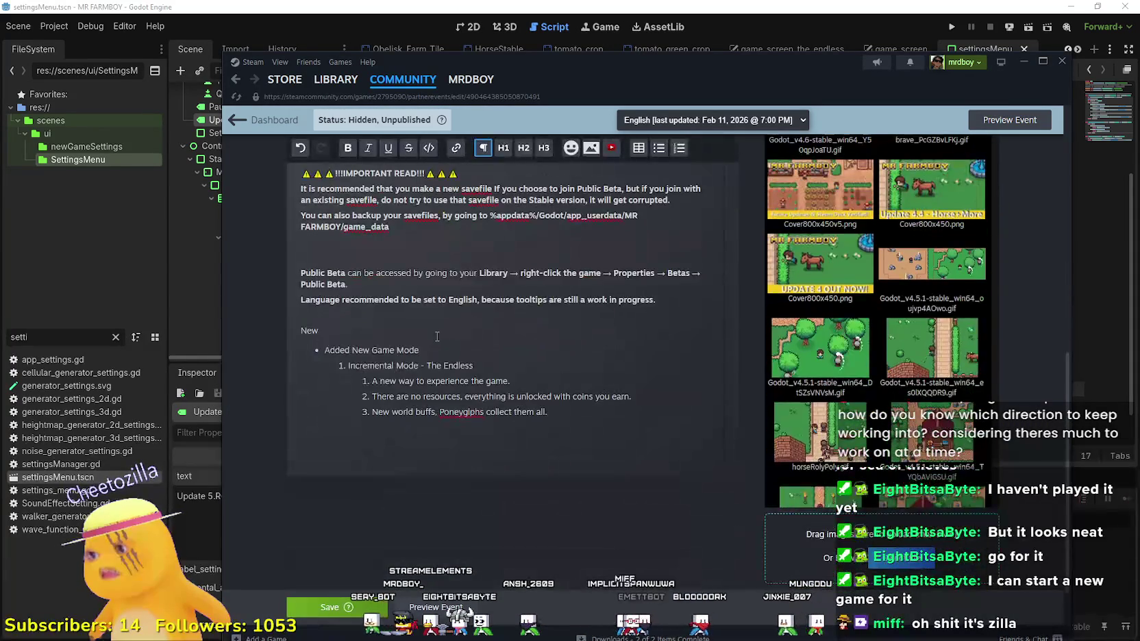
left_click(595, 430)
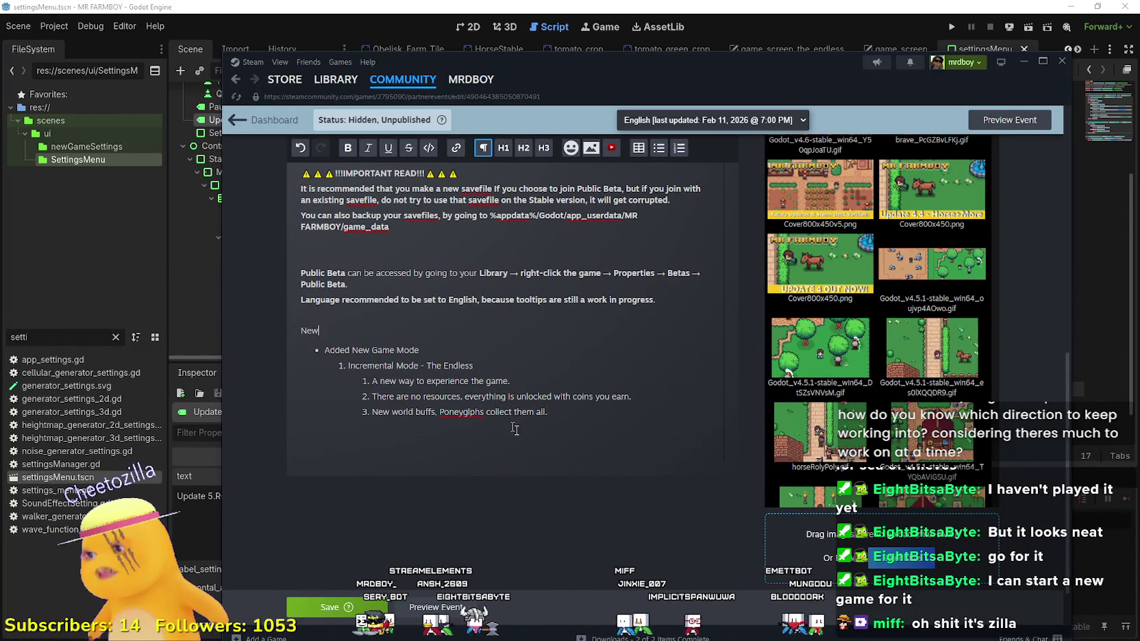
Step: Add a developer note under Added New Game Mode asking for feedback on the unlock requirements
key("Up")
key("Up")
key("Up")
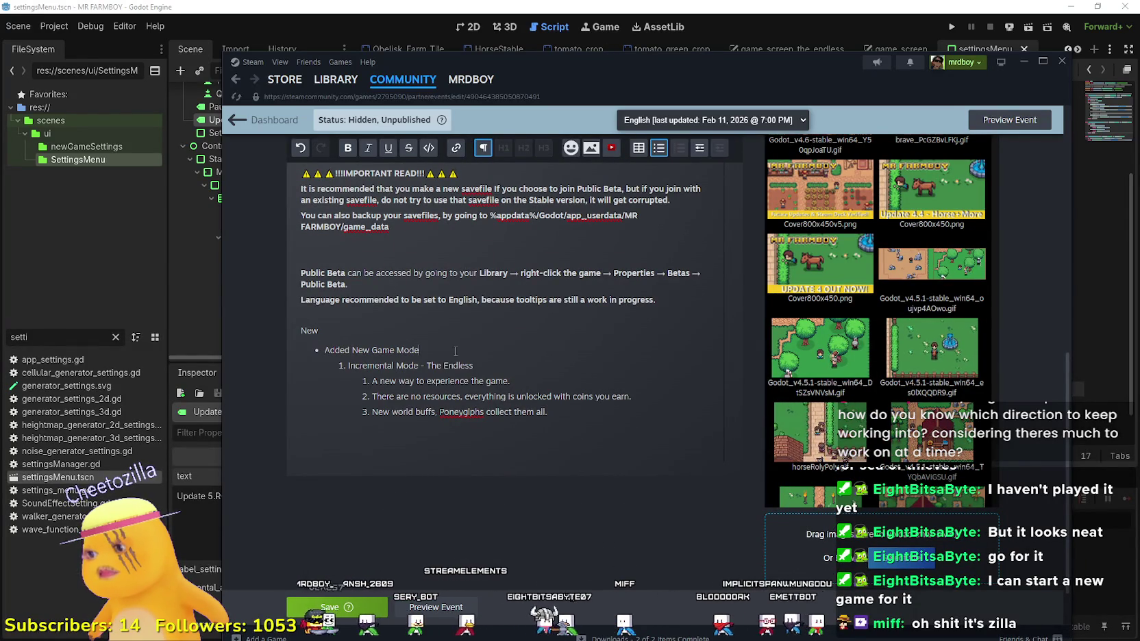
key("Return")
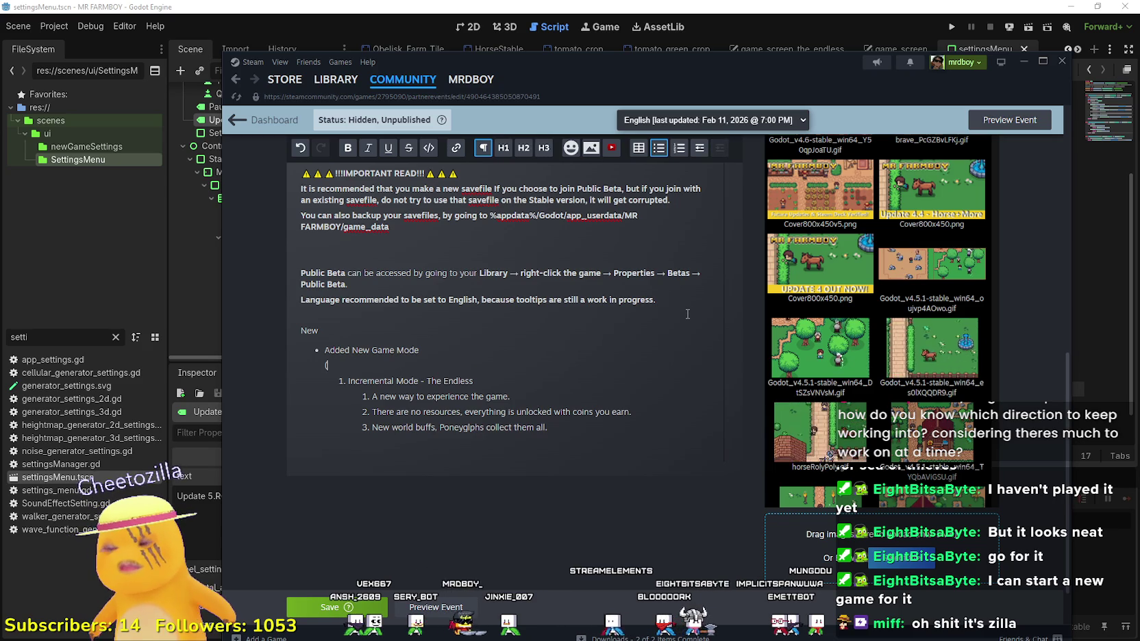
type("Dev")
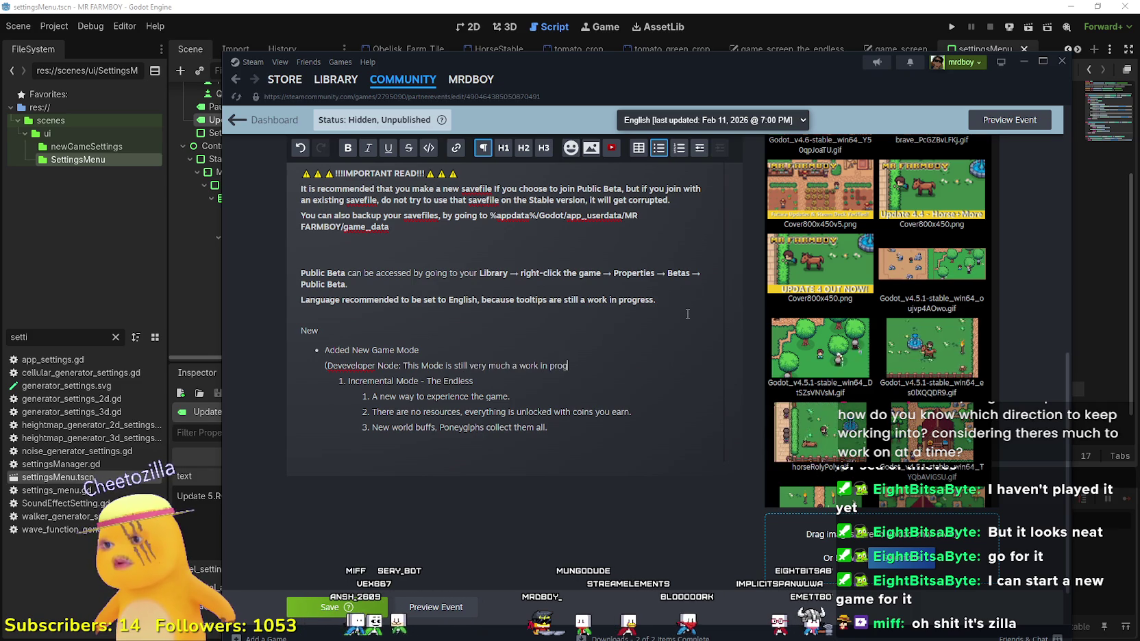
type("I am lo")
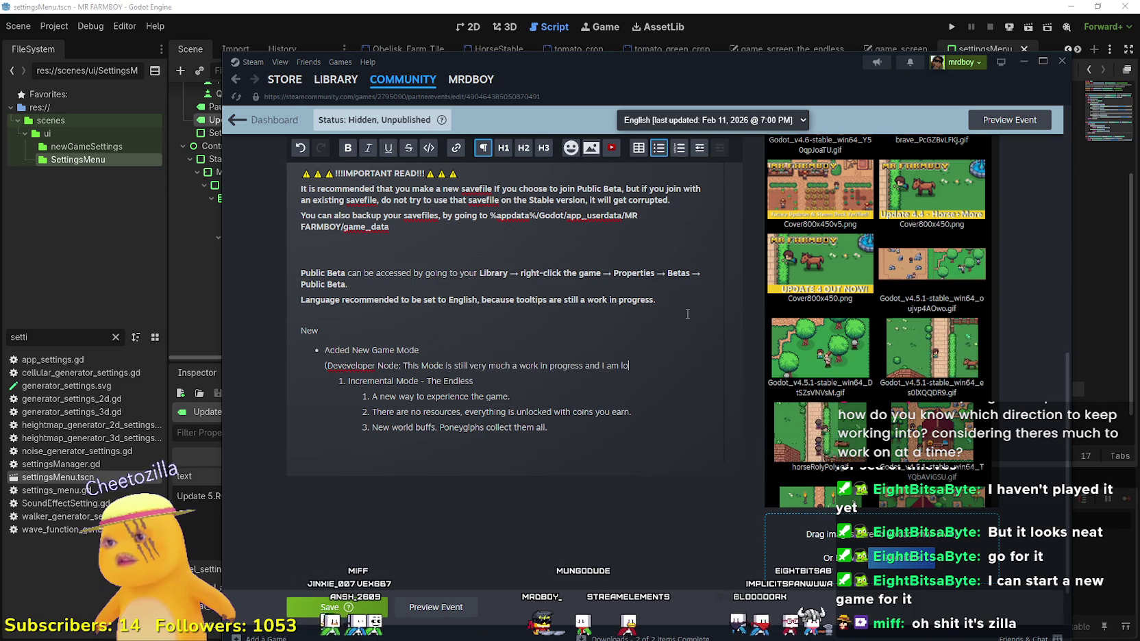
type("oking for fee")
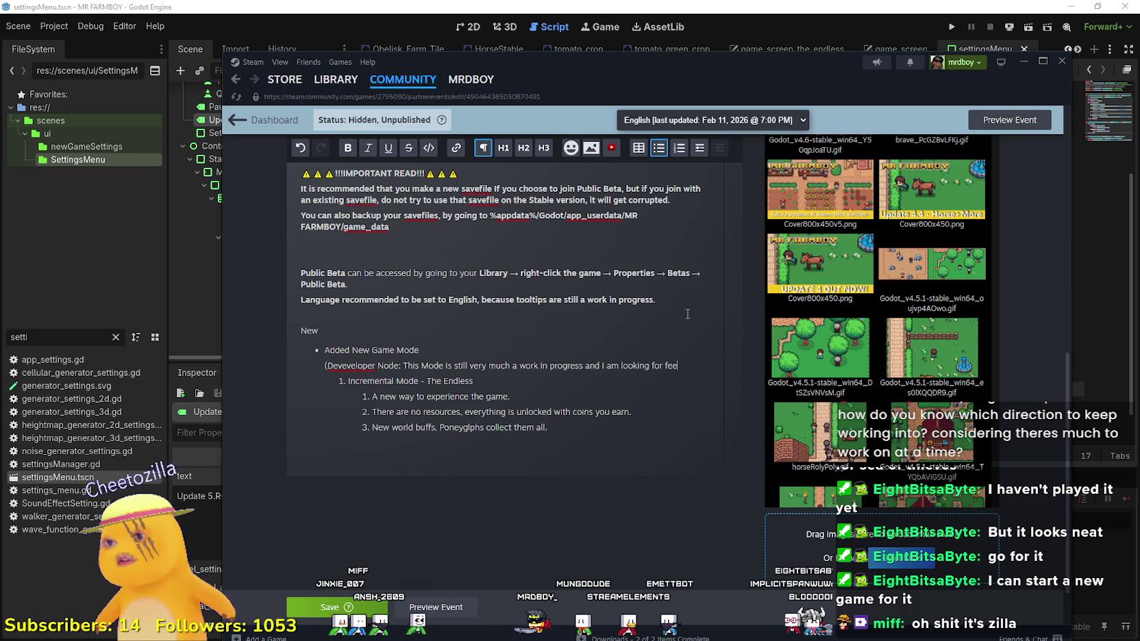
type("dback on it, let me know")
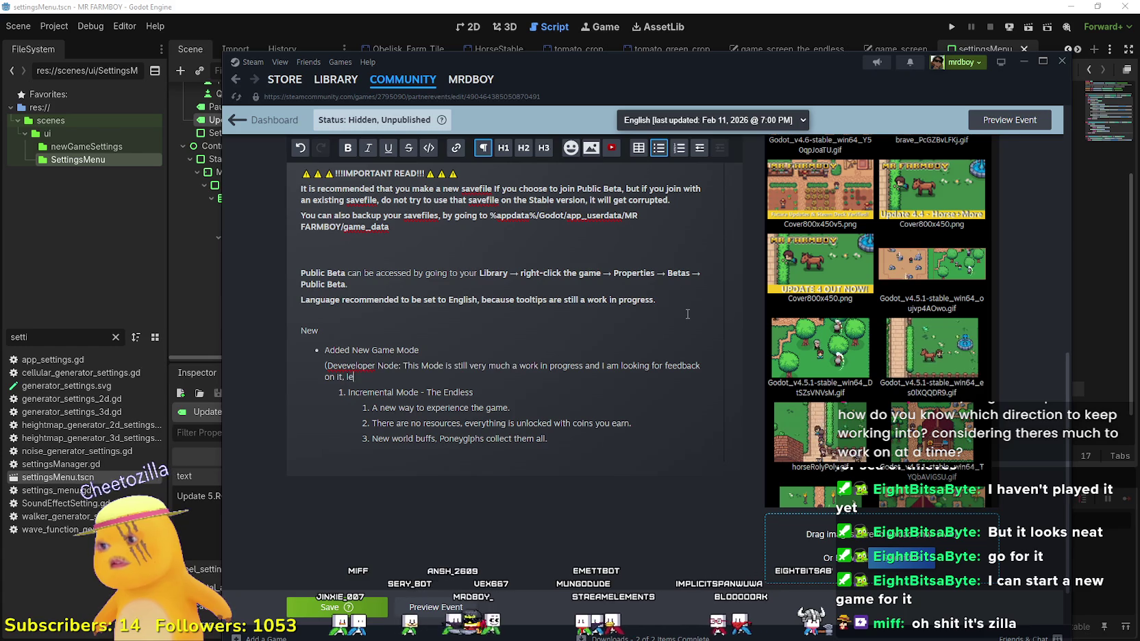
key("BackSpace")
key("BackSpace")
key("BackSpace")
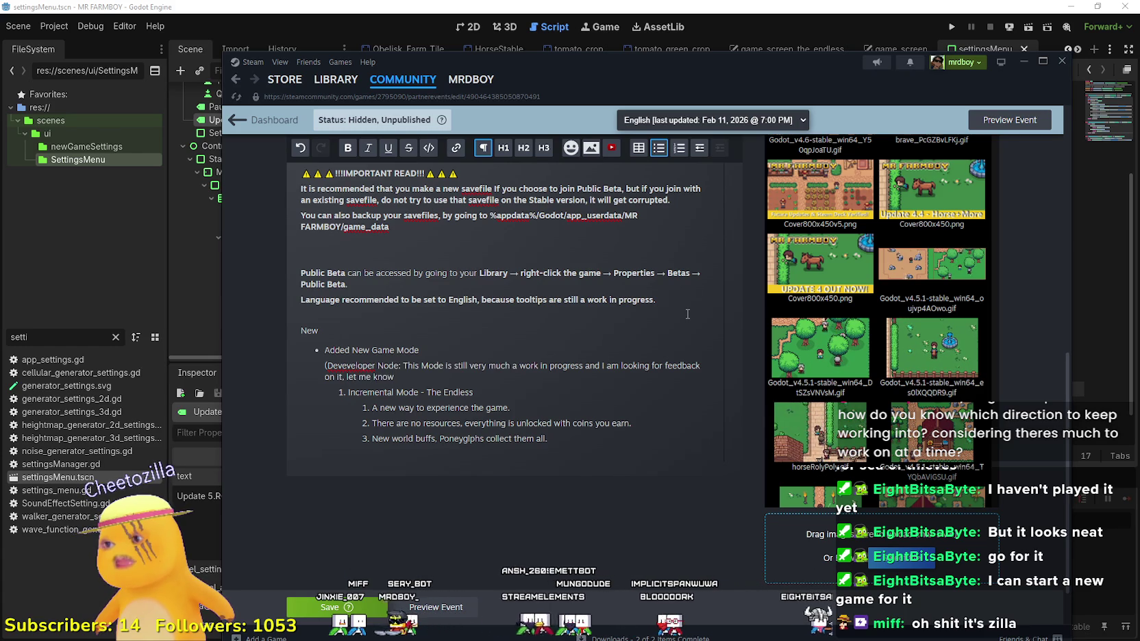
key("BackSpace")
key("BackSpace")
key("BackSpace")
type("especially whe")
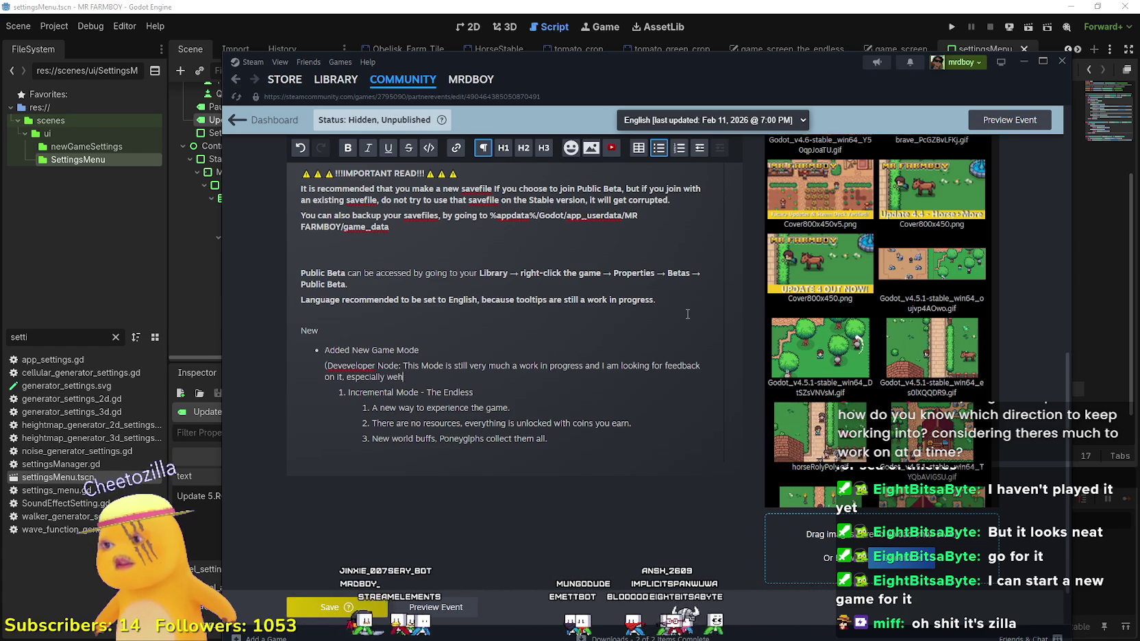
type("n it comes to")
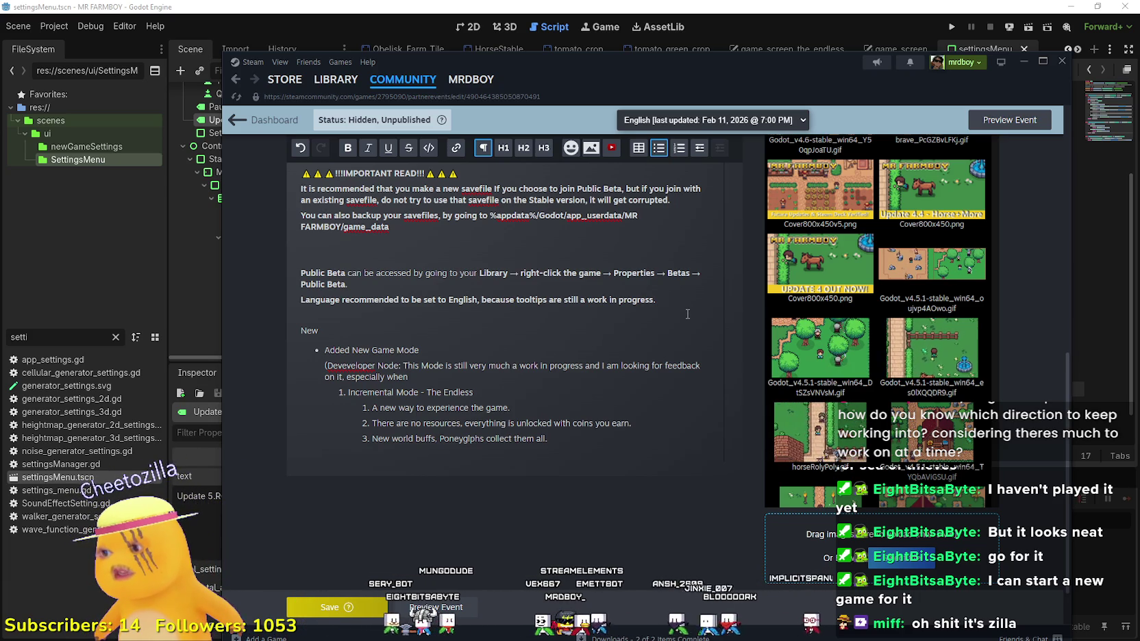
key("BackSpace")
key("BackSpace")
type("co")
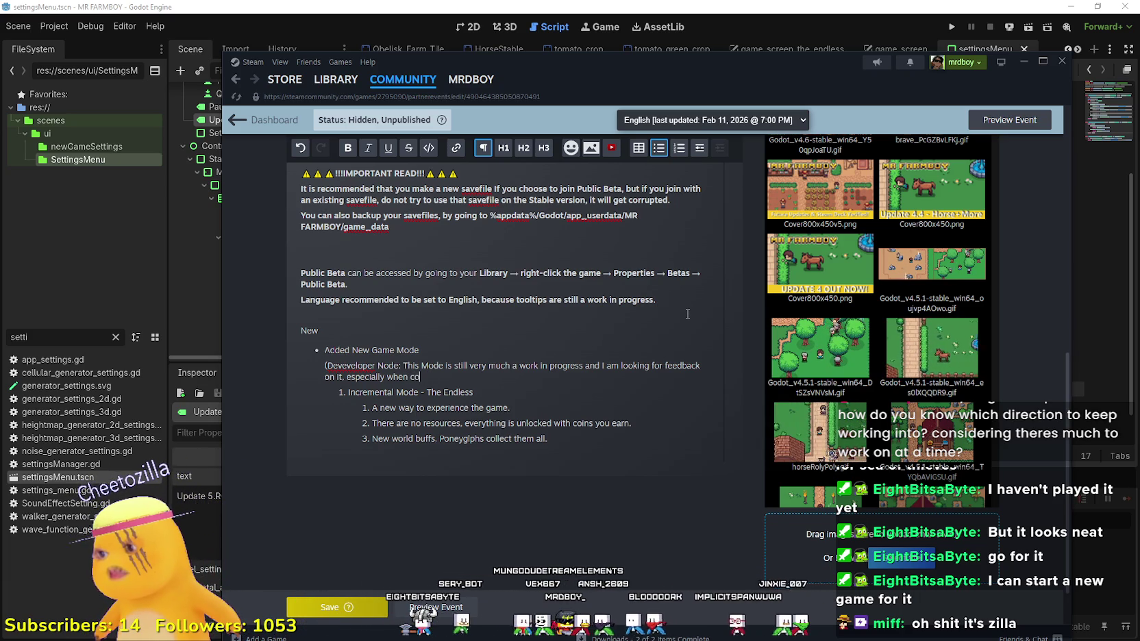
type("mes to the un")
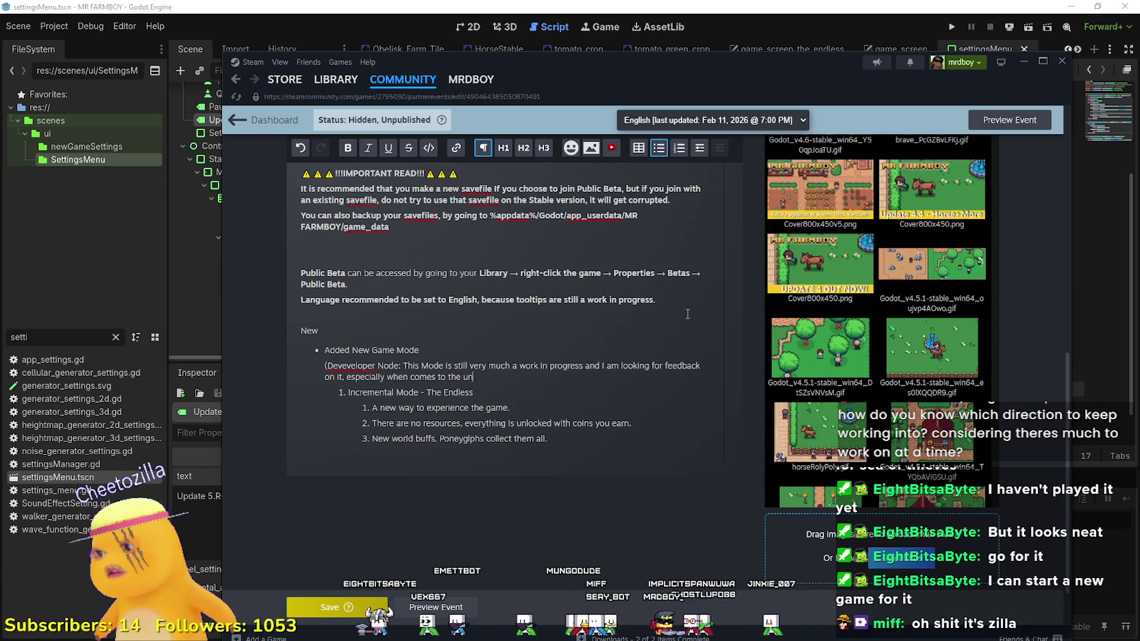
type("lock")
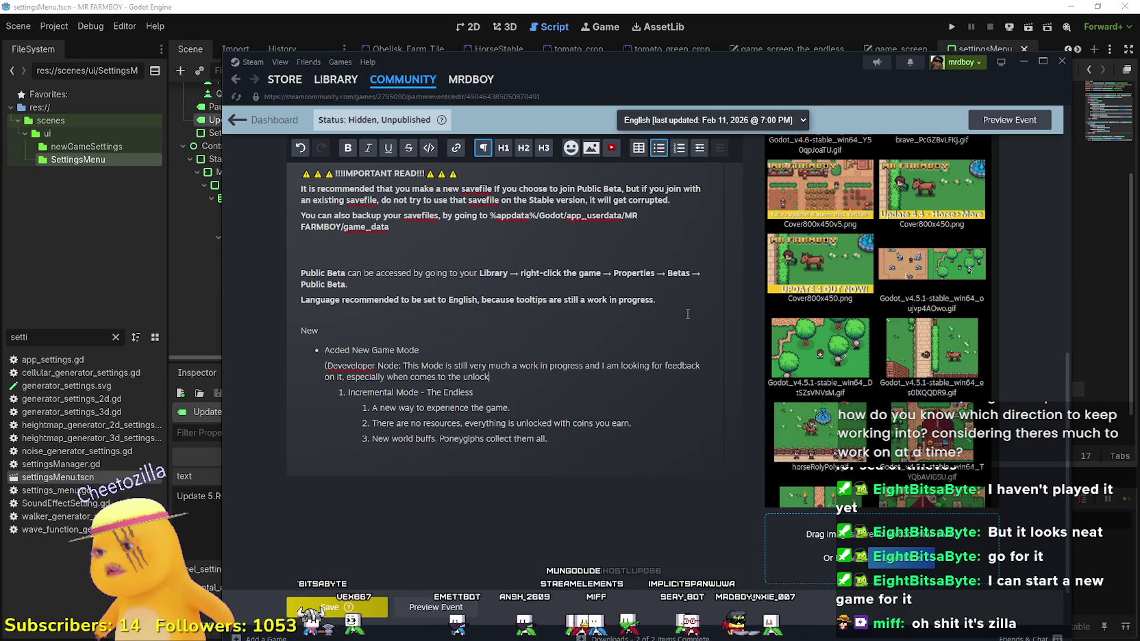
type(" requirements, let me knm")
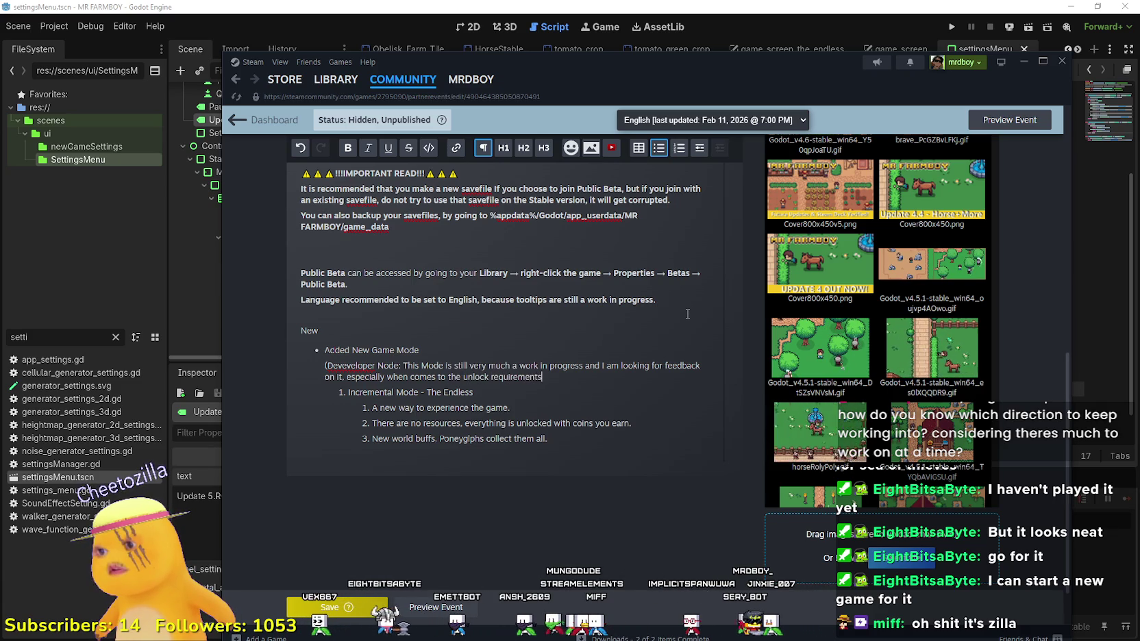
key("BackSpace")
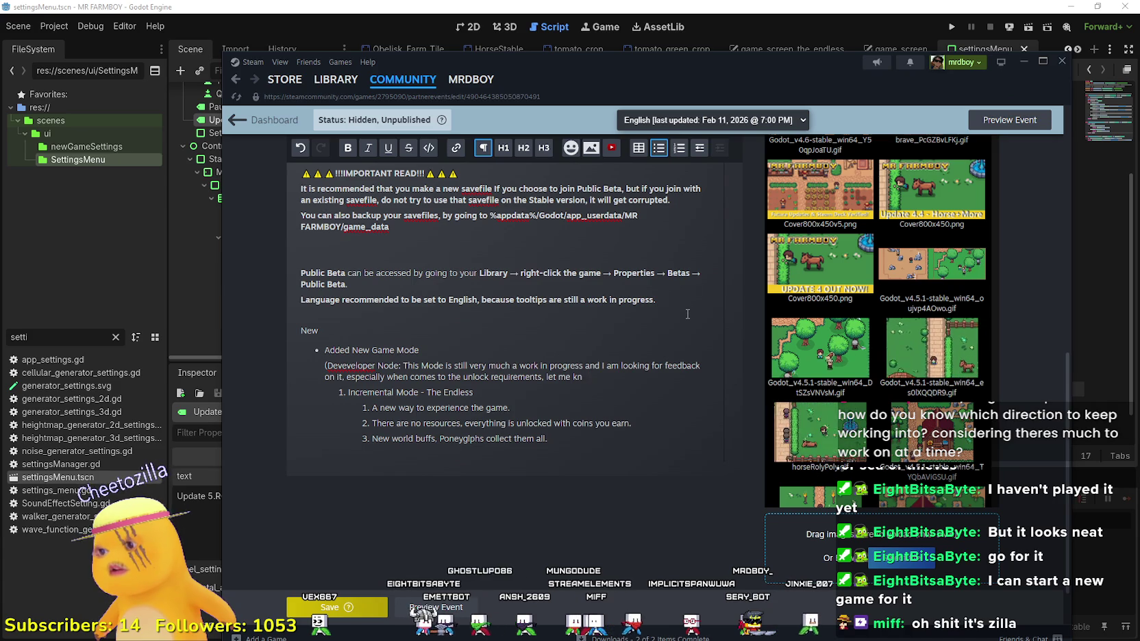
type("ow!")
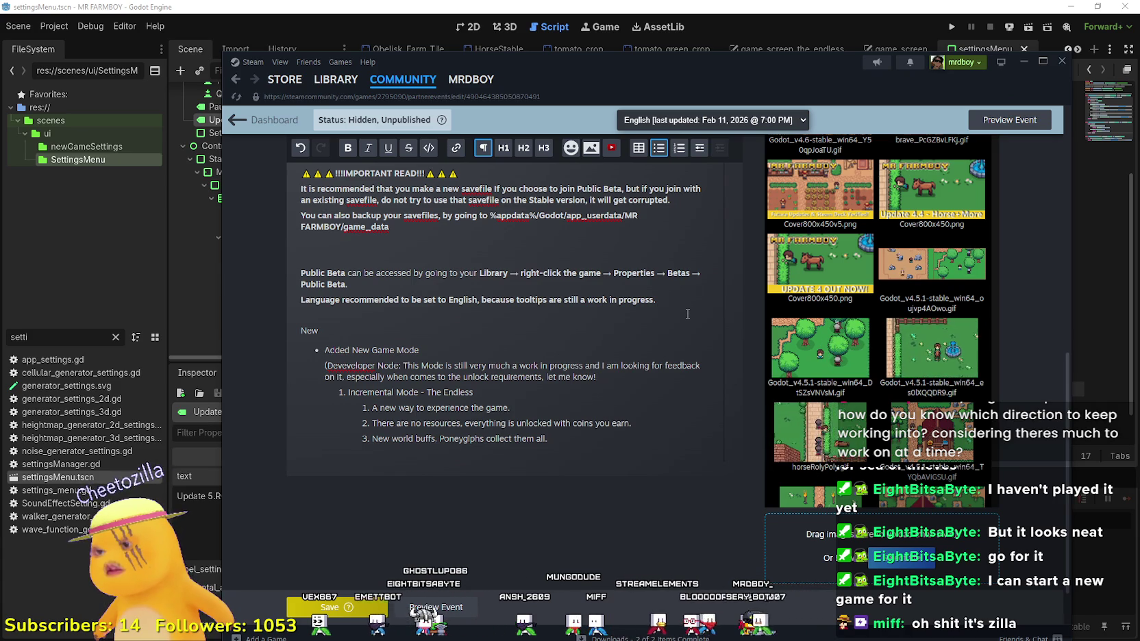
key("BackSpace")
type("ooking forward to your feedbac")
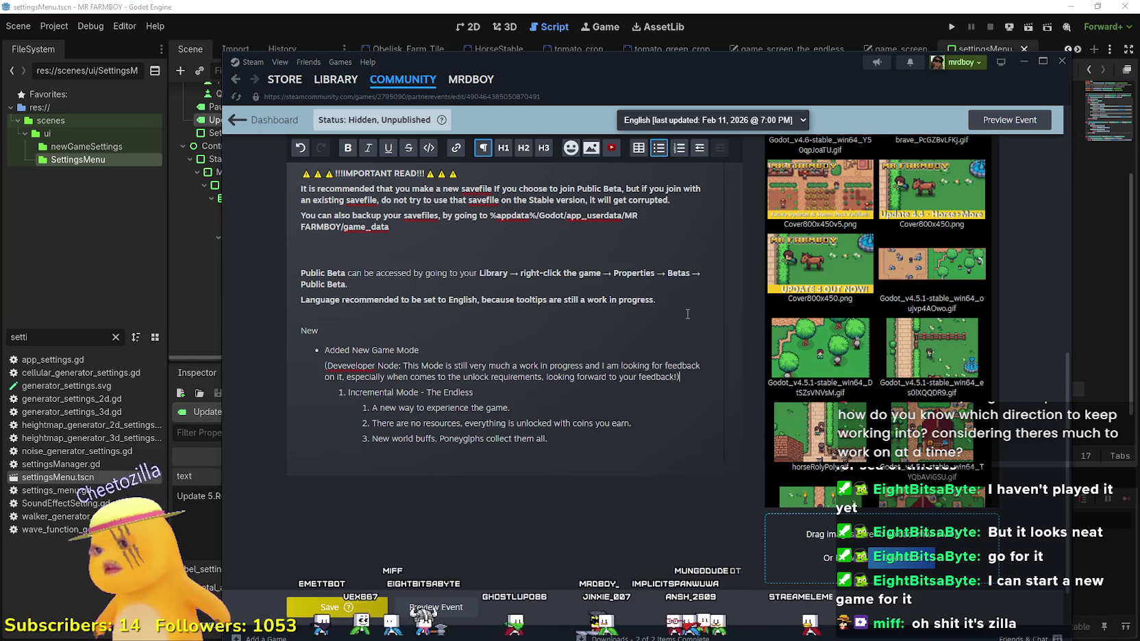
Step: Correct 'Deveveloper' to 'Developer' and select the whole note paragraph
left_click_drag(684, 376, 351, 366)
double_click(351, 366)
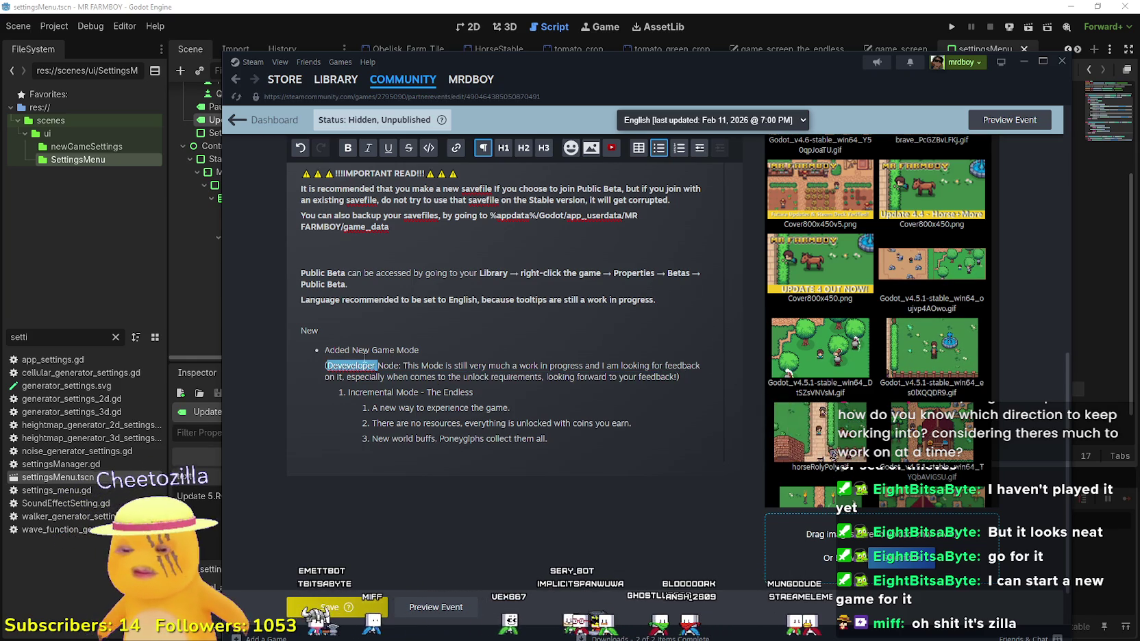
type("Developer")
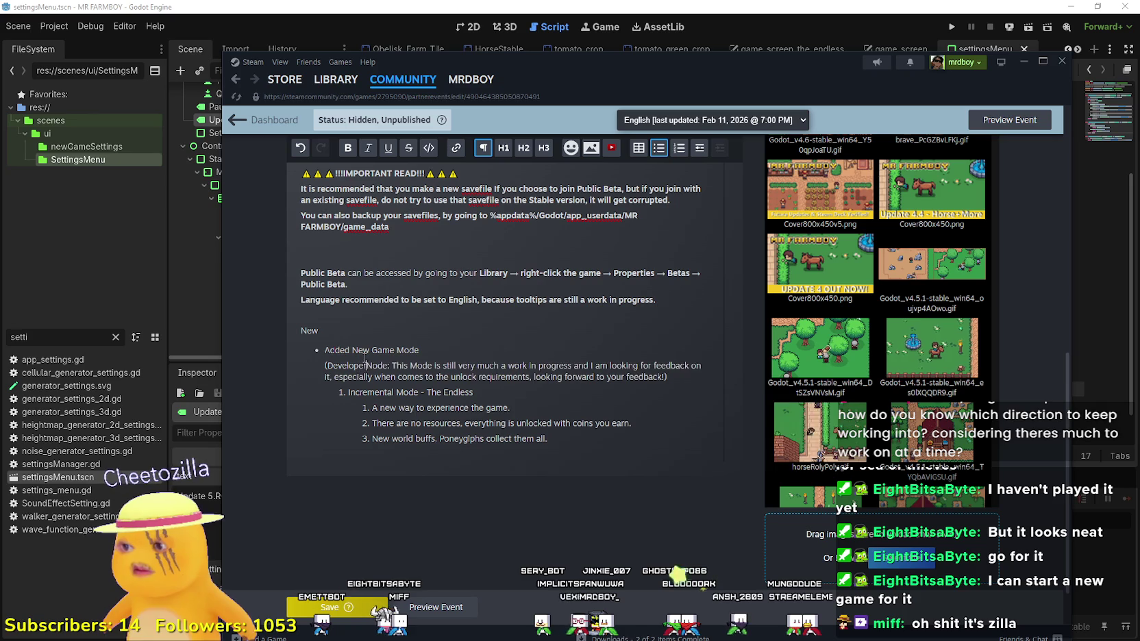
left_click_drag(684, 376, 324, 366)
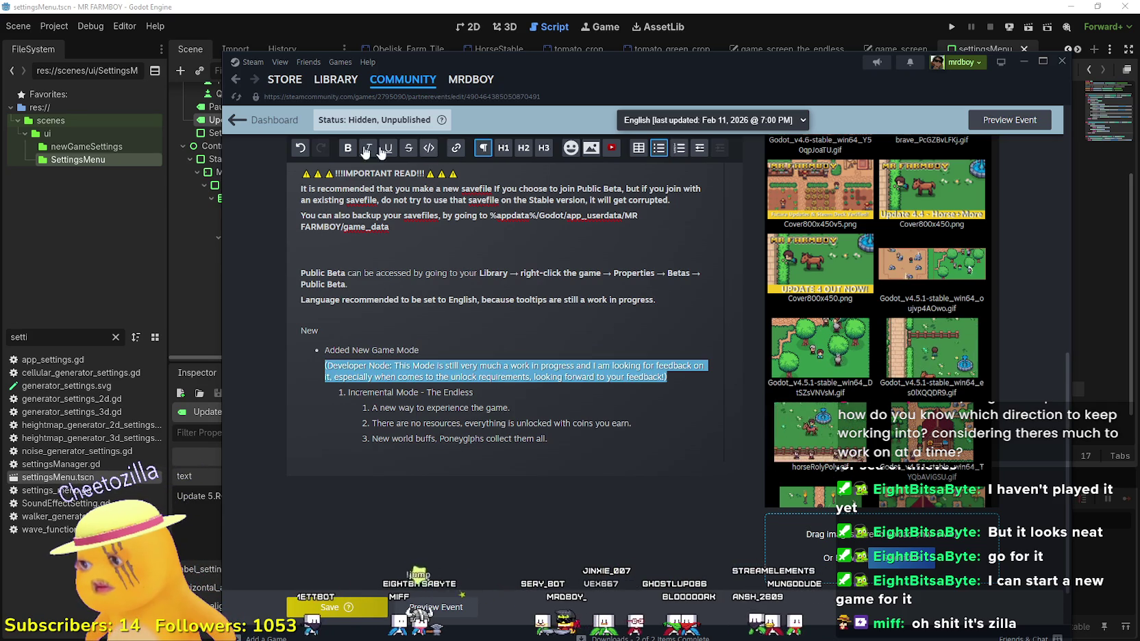
Step: Make the developer note bold and remove it from its original position
left_click(348, 148)
left_click(375, 384)
scroll(553, 416, "down", 1)
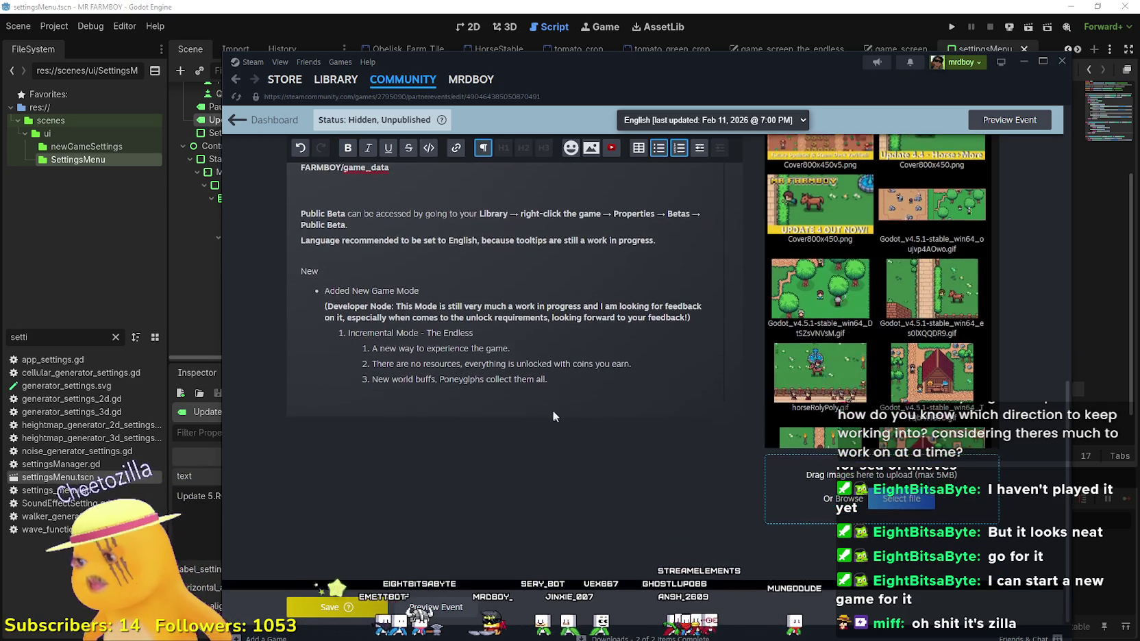
left_click(543, 394)
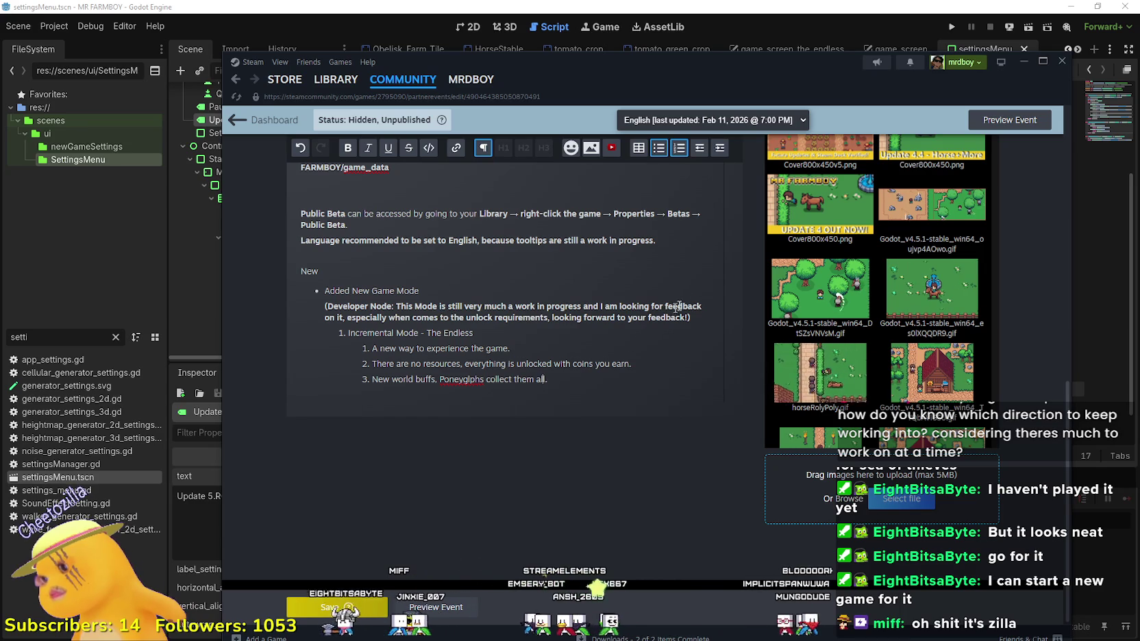
left_click(696, 316)
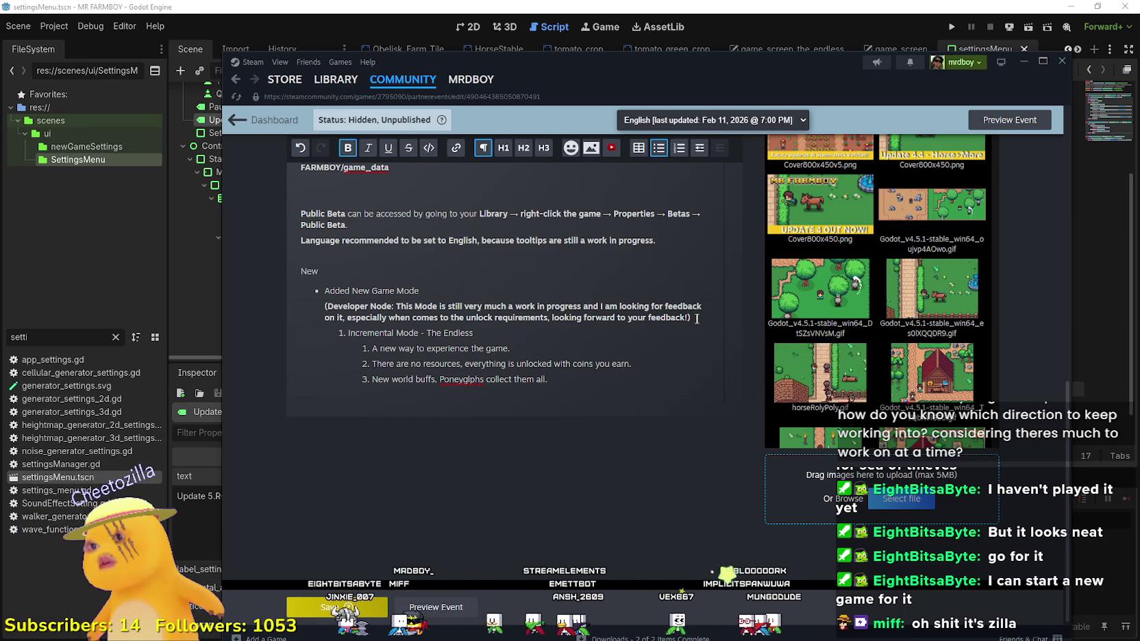
left_click_drag(697, 318, 318, 311)
key("ctrl+c")
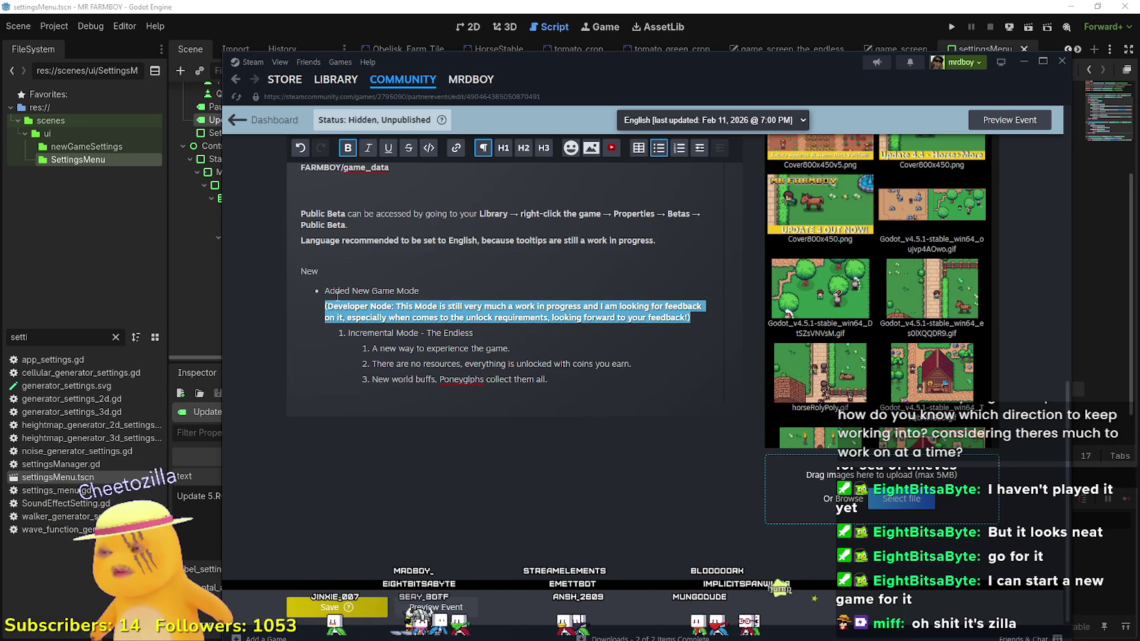
key("BackSpace")
key("BackSpace")
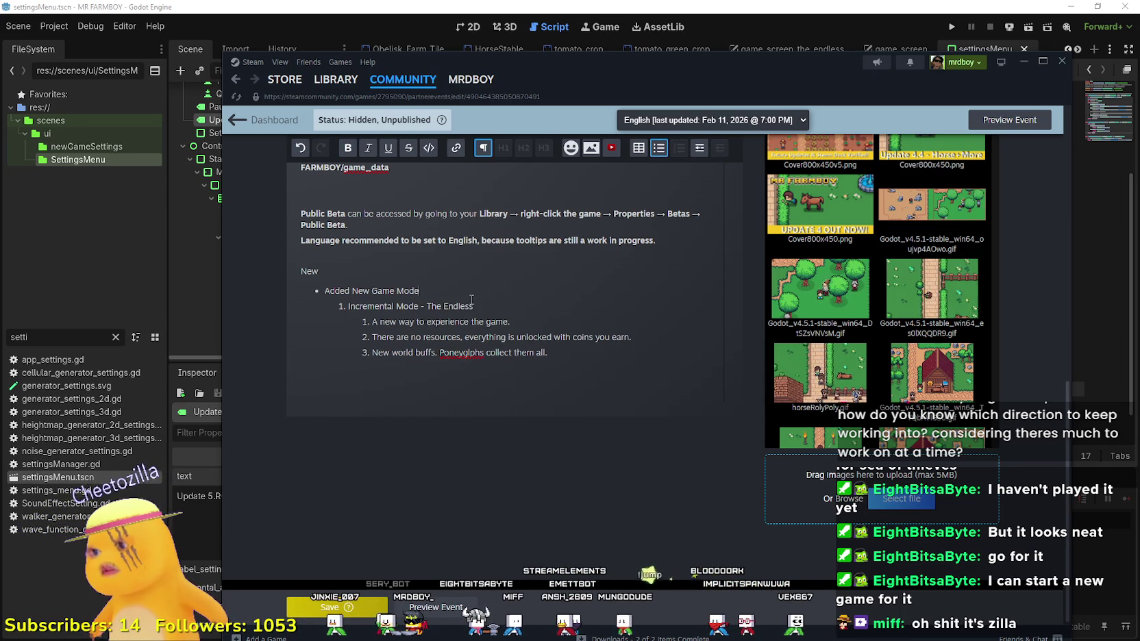
Step: Paste the note as a new item beneath Incremental Mode - The Endless and adjust its numbering
key("Return")
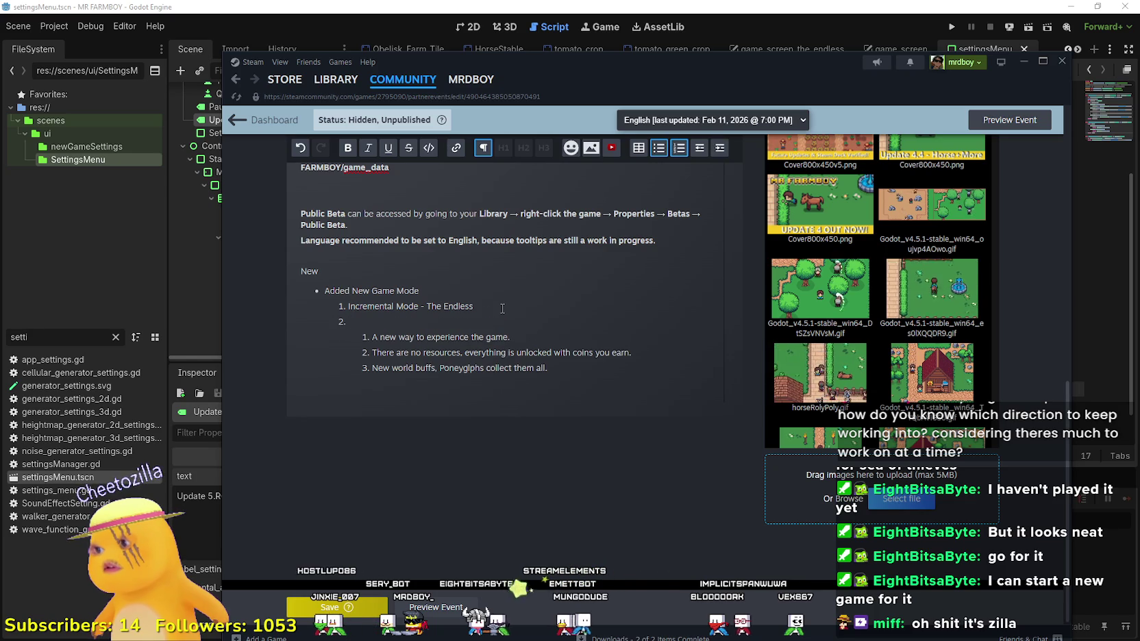
key("ctrl+v")
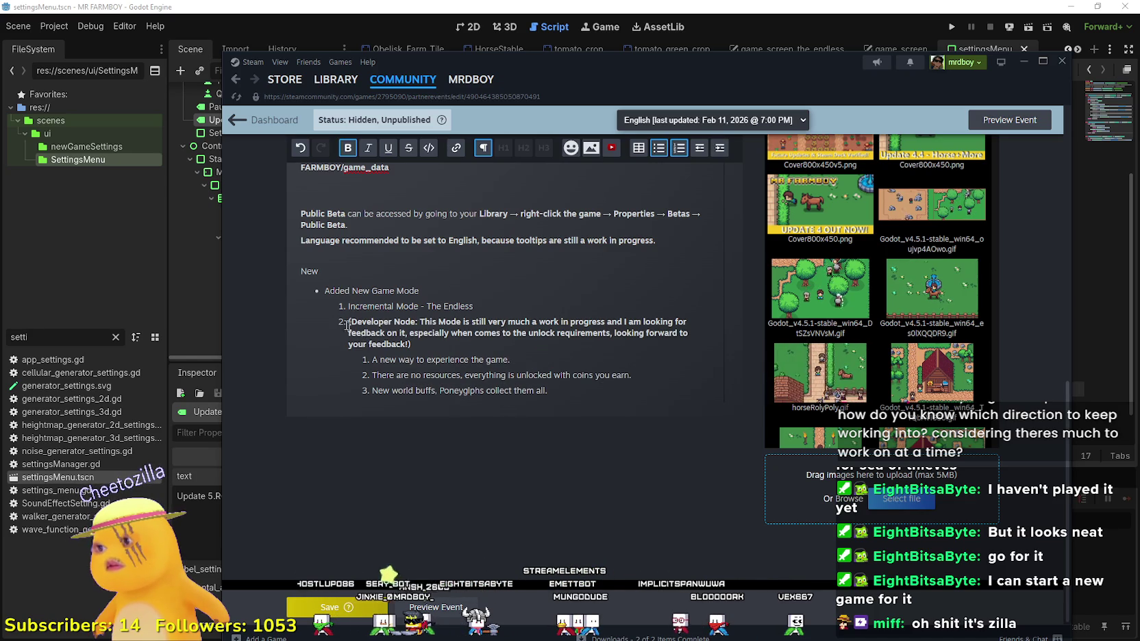
key("BackSpace")
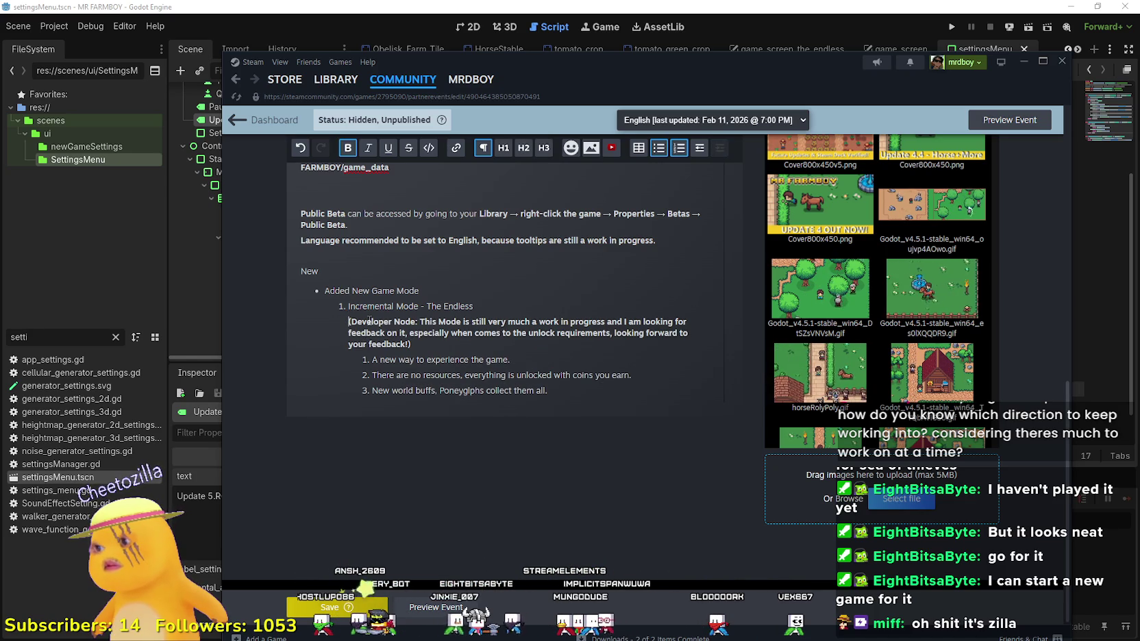
left_click(437, 354)
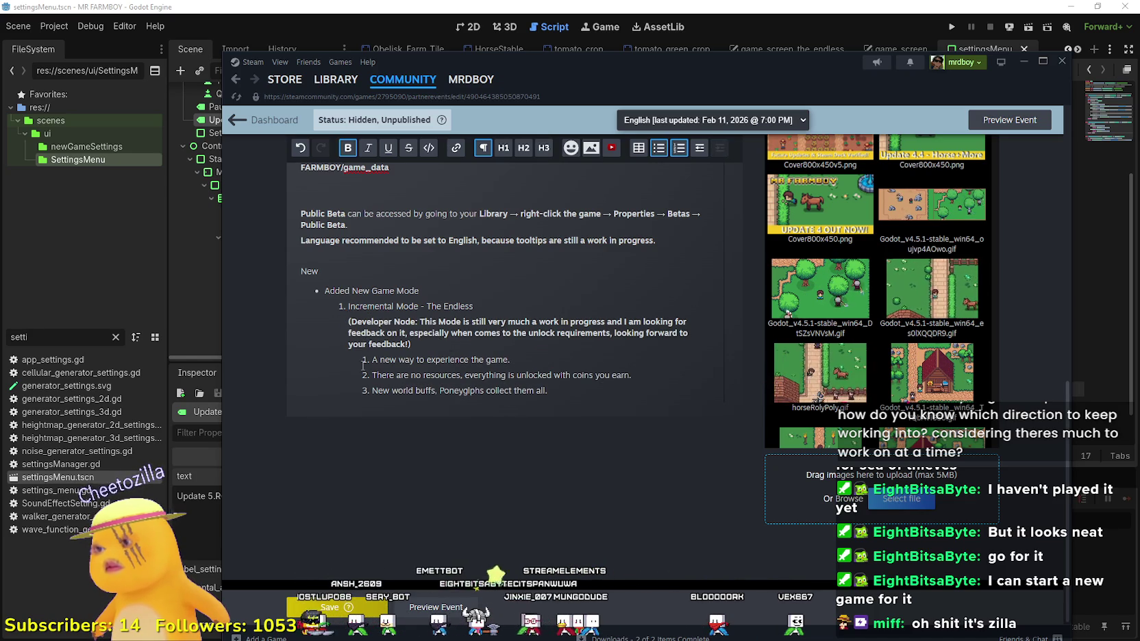
left_click(361, 367)
left_click(413, 344)
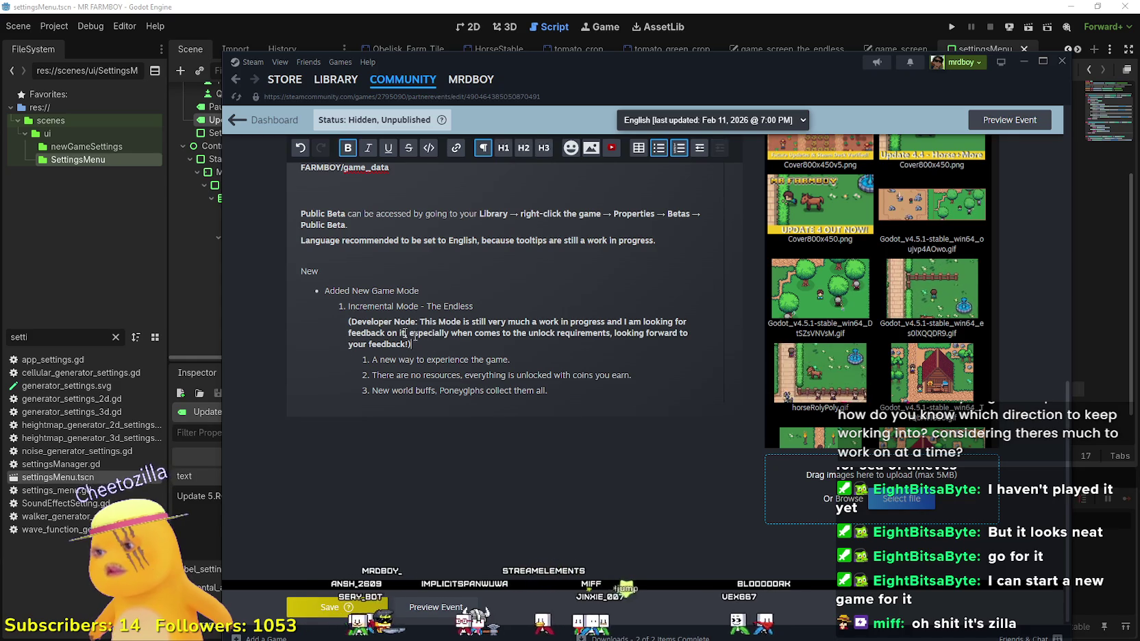
left_click_drag(414, 336, 325, 318)
left_click(397, 353)
scroll(470, 474, "down", 5)
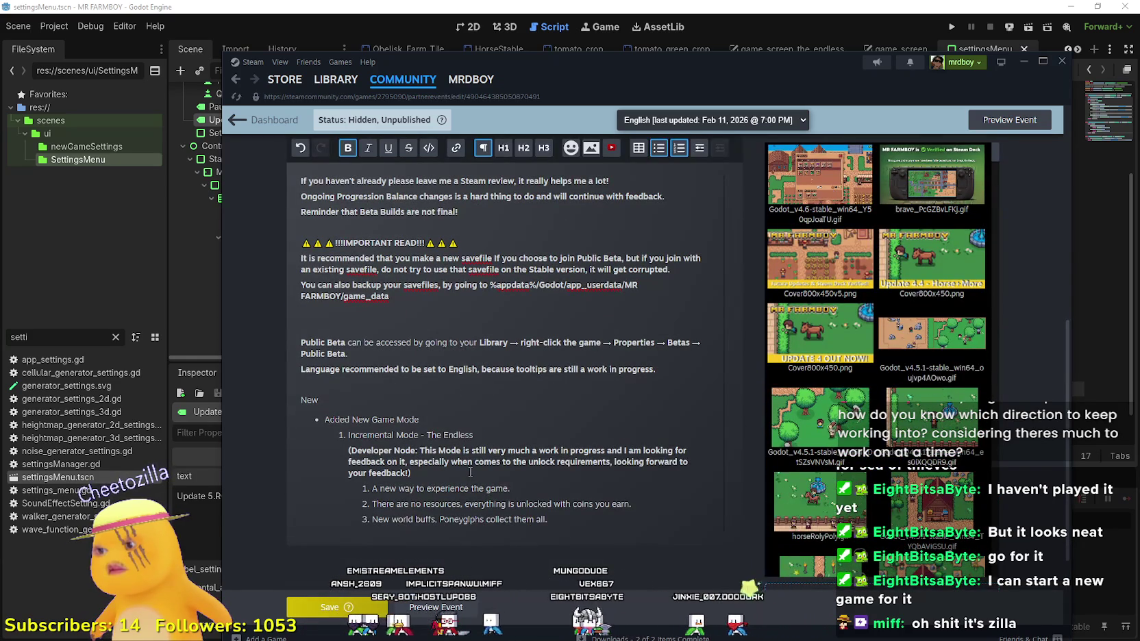
key("ctrl+z")
Step: Correct the misspelt 'throught' to 'through' in the Player House line
scroll(439, 454, "down", 4)
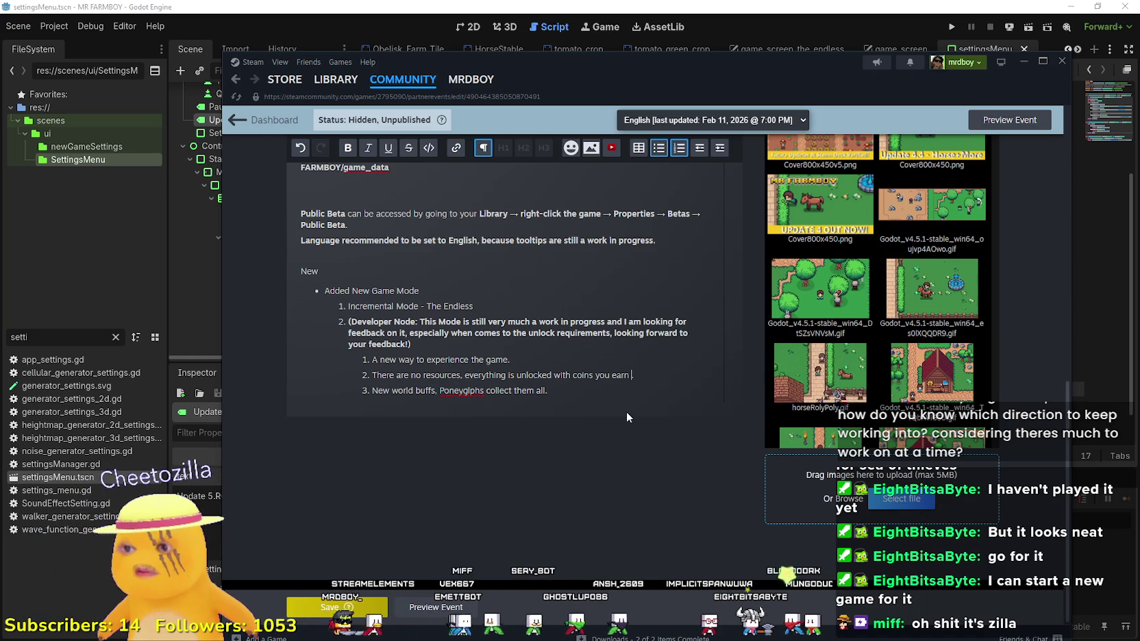
type("throught the Pla")
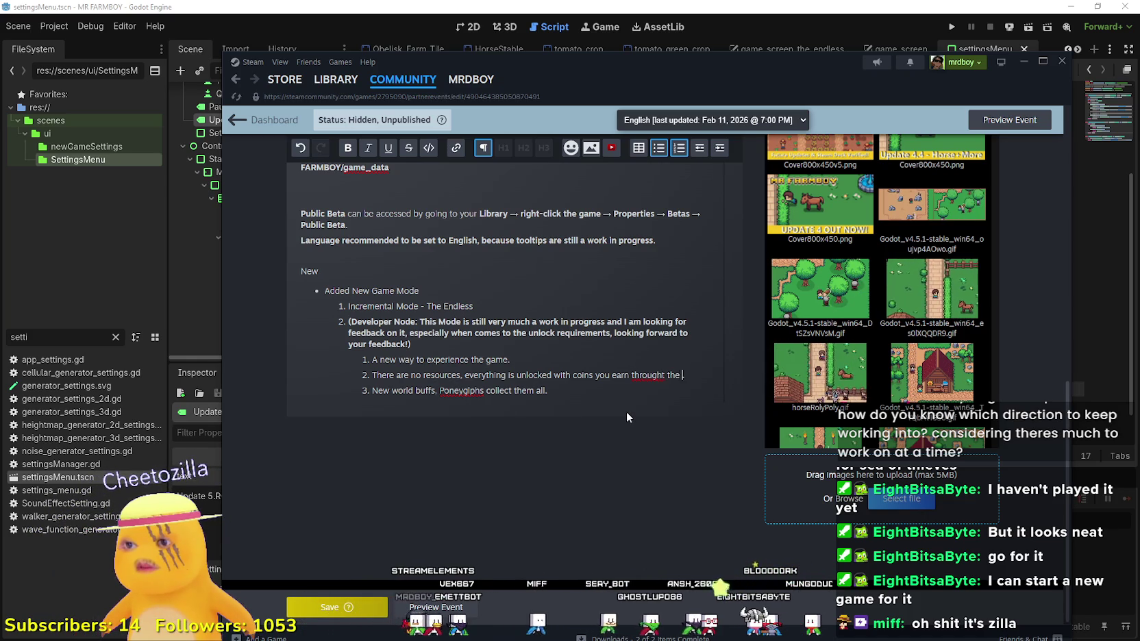
type("yer House.")
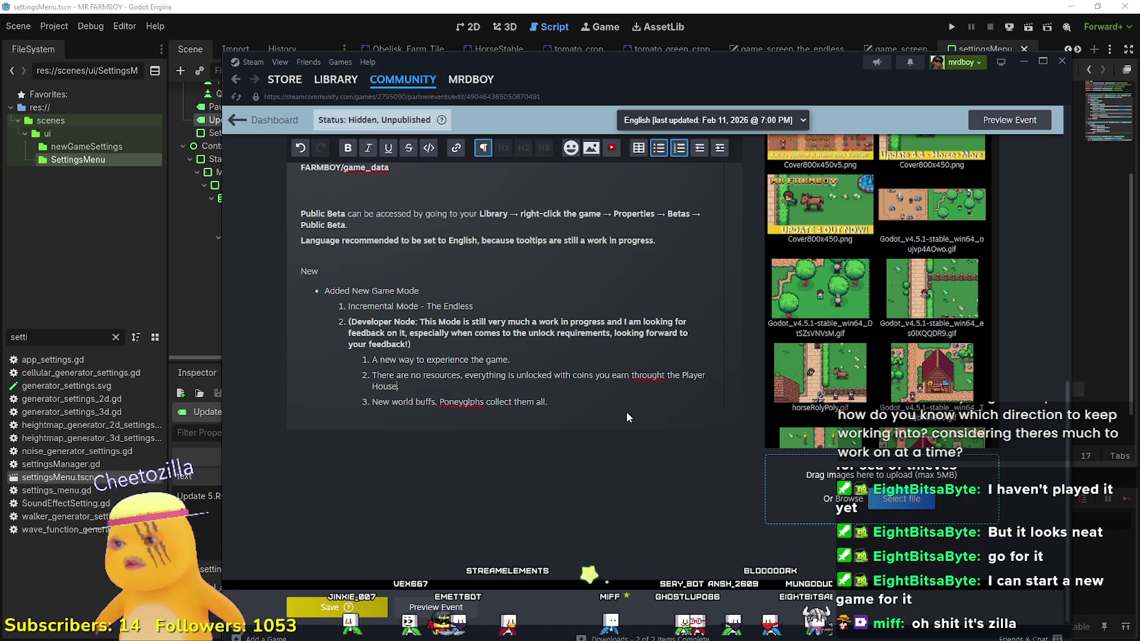
right_click(648, 379)
left_click(642, 376)
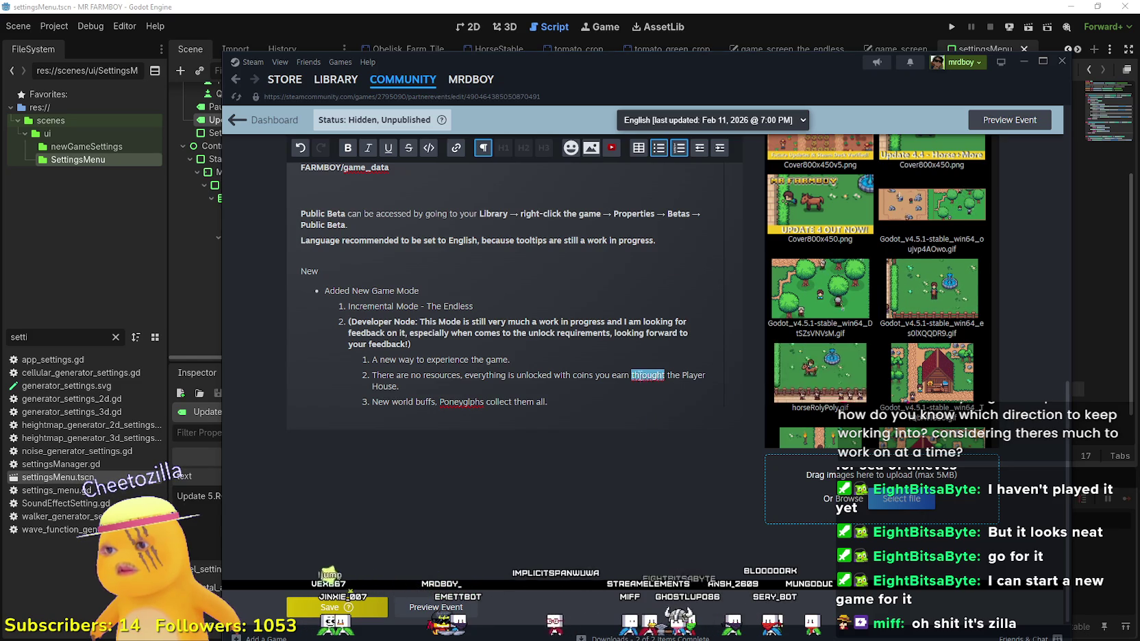
right_click(637, 377)
left_click(652, 375)
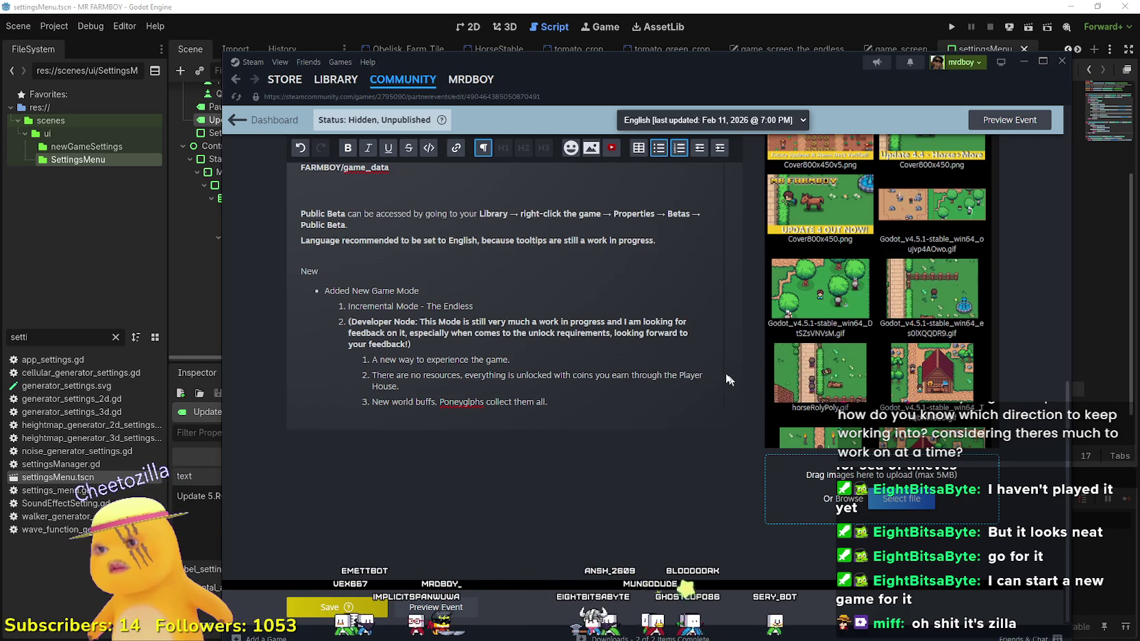
Step: Make 'Player House' bold and start a new outer-level line below the Endless points
left_click(593, 389)
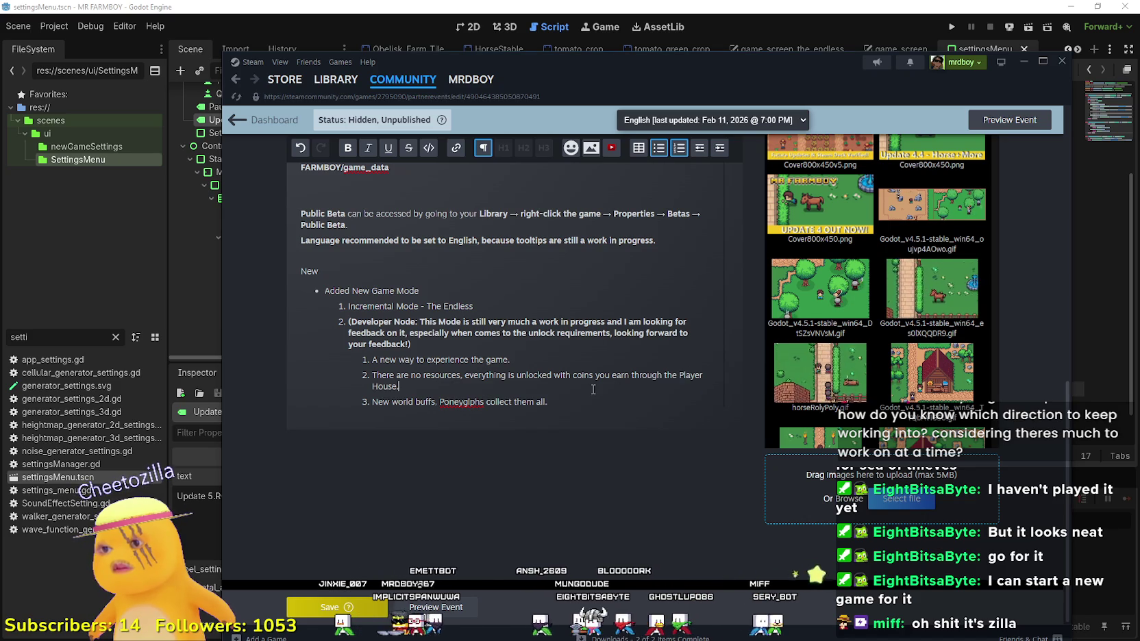
left_click_drag(689, 381, 387, 388)
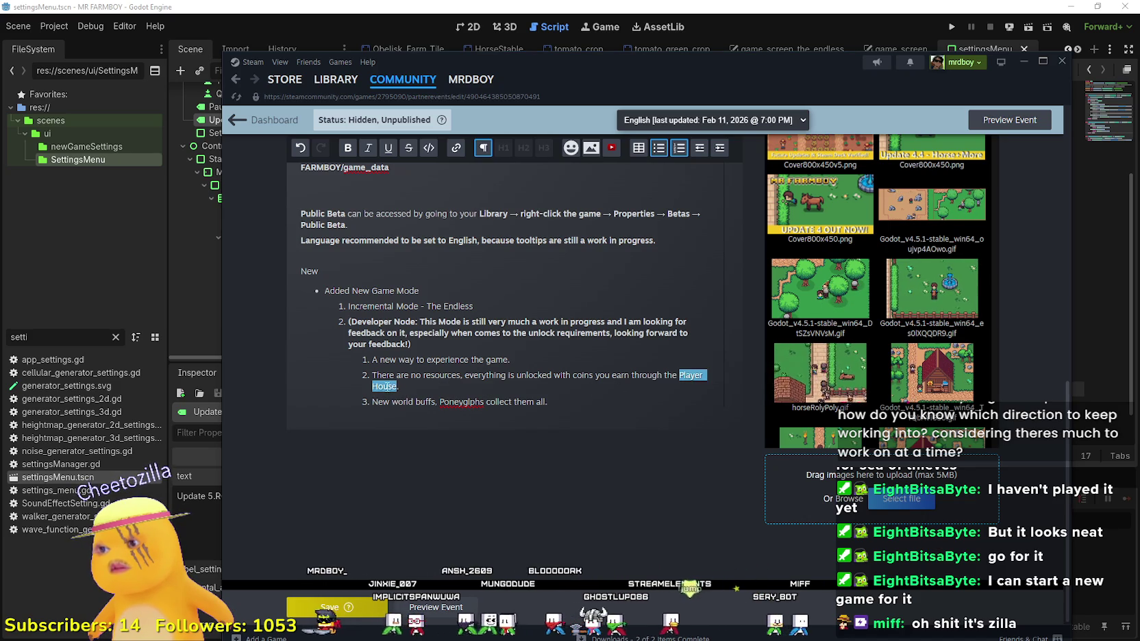
right_click(389, 391)
left_click(348, 148)
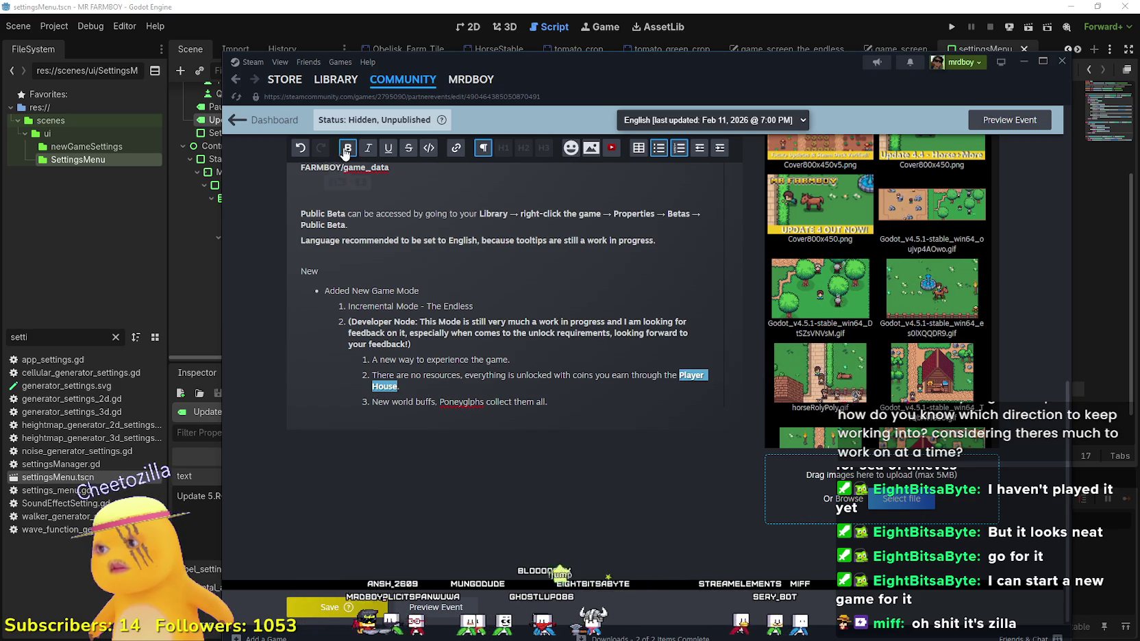
left_click(457, 388)
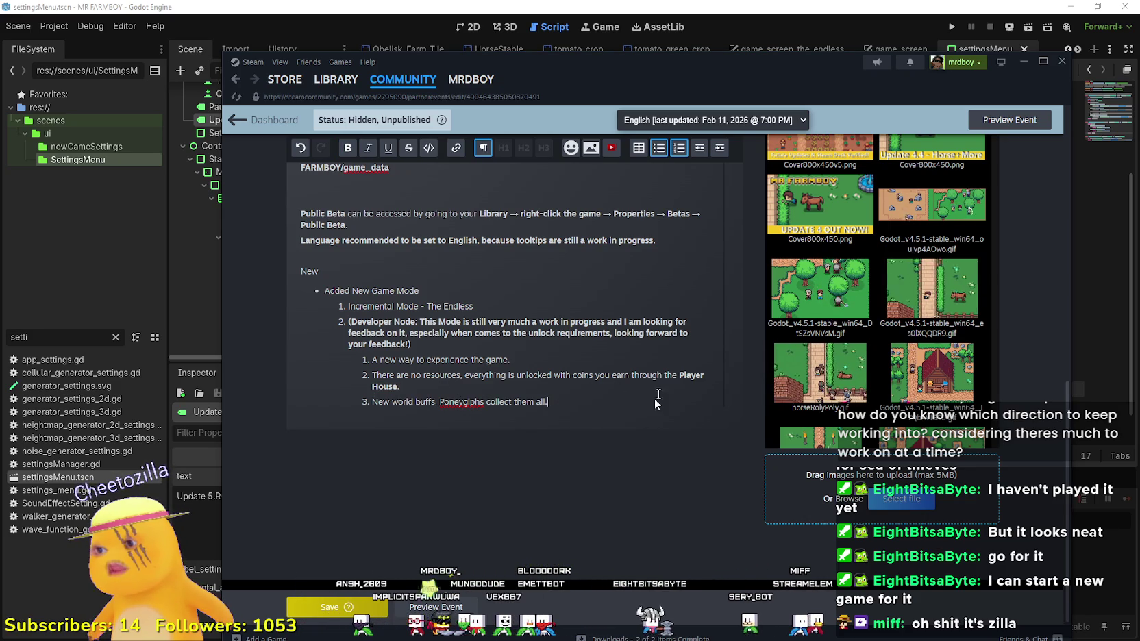
key("Return")
key("BackSpace")
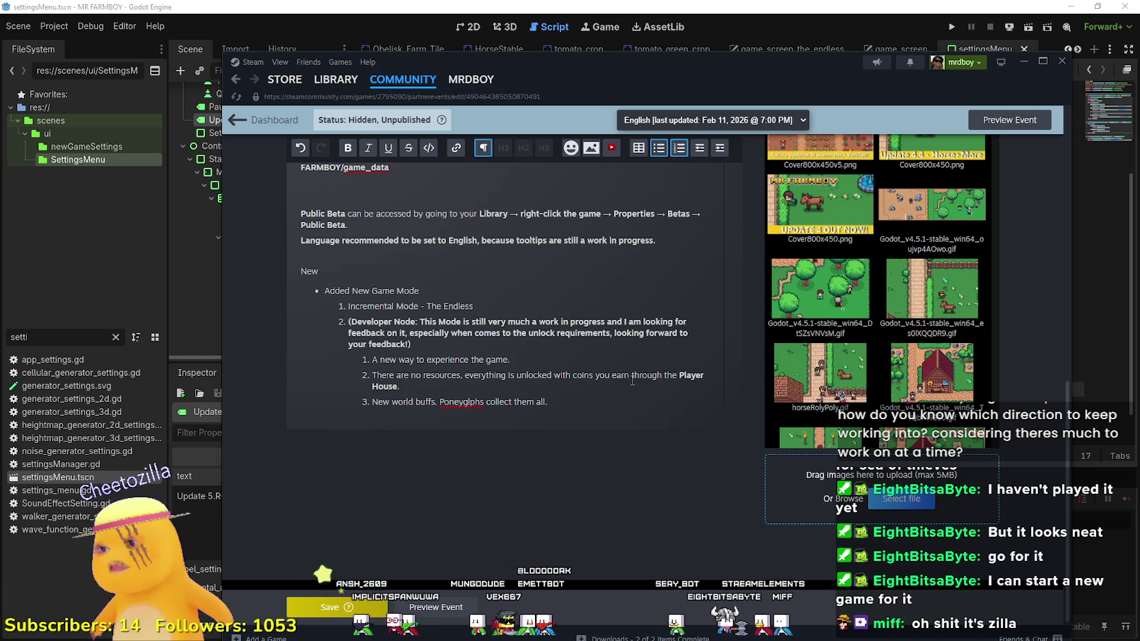
key("Return")
key("Return")
key("Return")
type("Tweaks & Bugs")
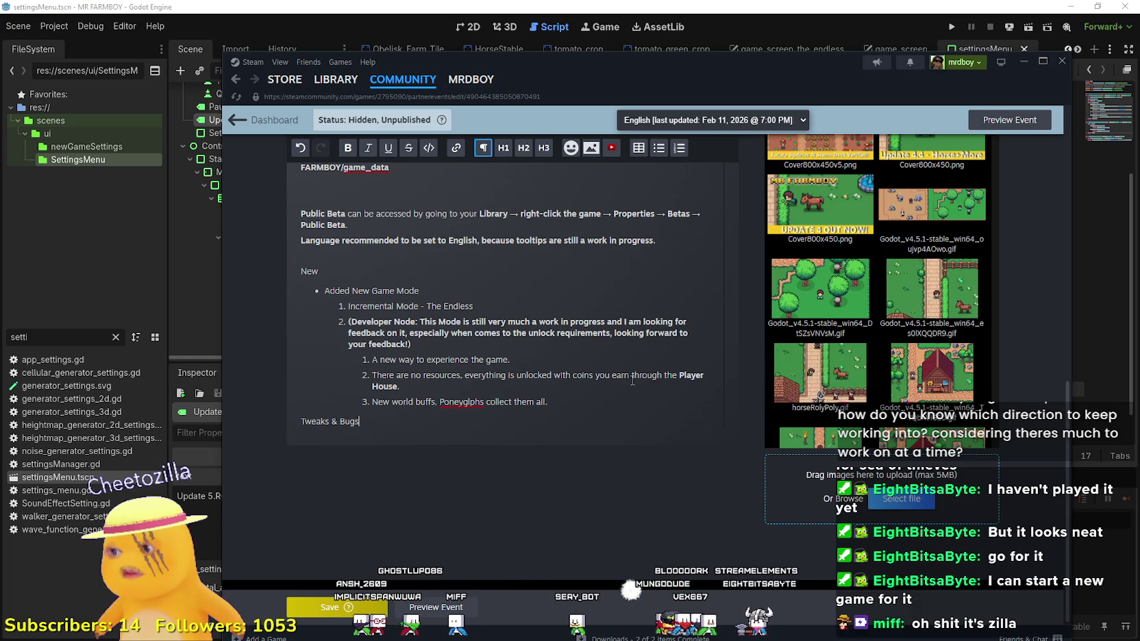
Step: Start a Tweaks & Bugs bullet: 'Adjusted the way Workers behave around Enhanced Crops'
key("Return")
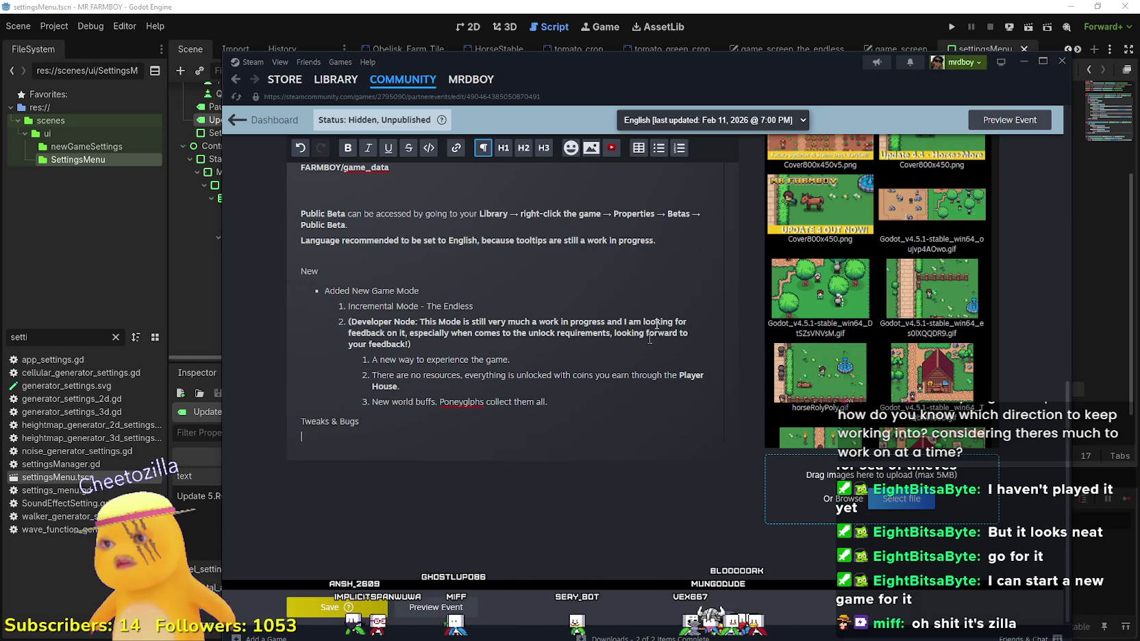
left_click(659, 149)
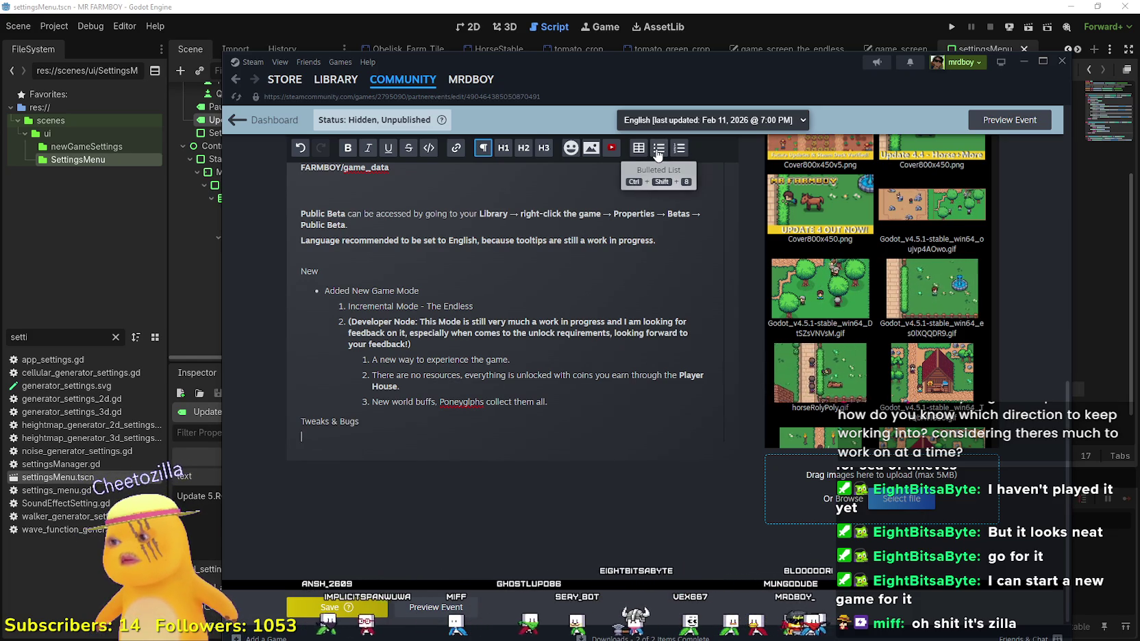
type("Fixed")
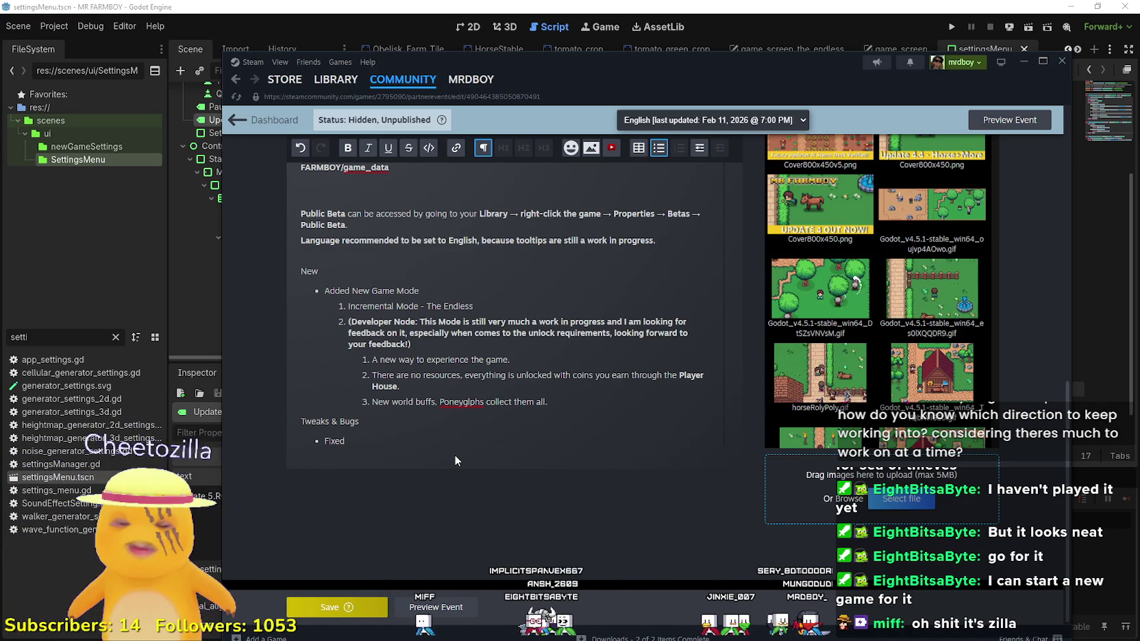
key("BackSpace")
key("BackSpace")
key("BackSpace")
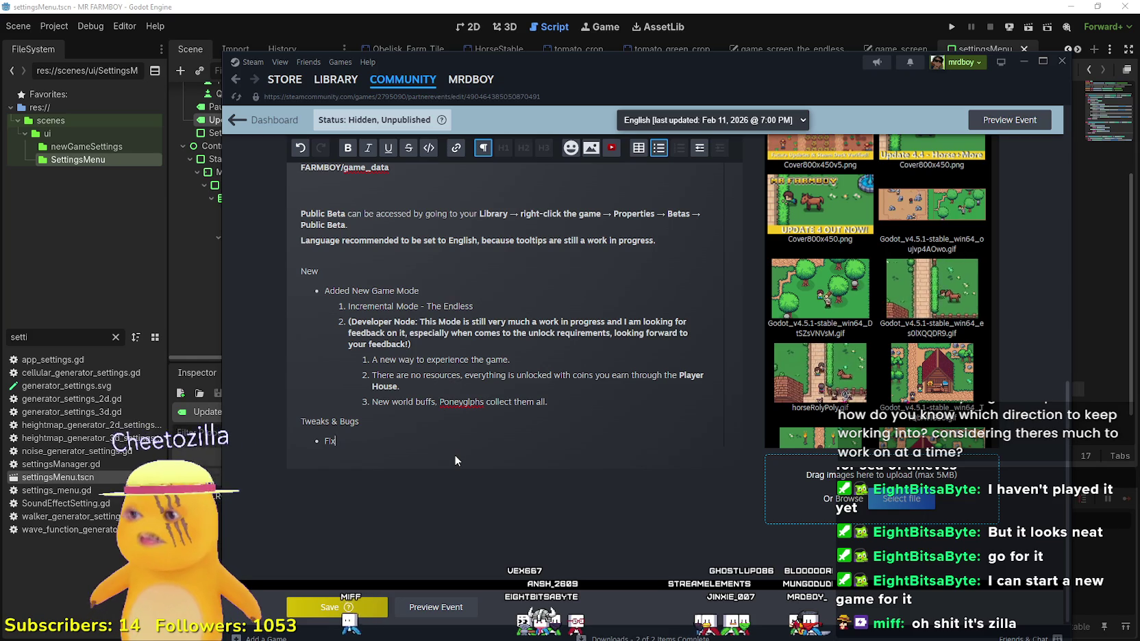
key("BackSpace")
type("Adju")
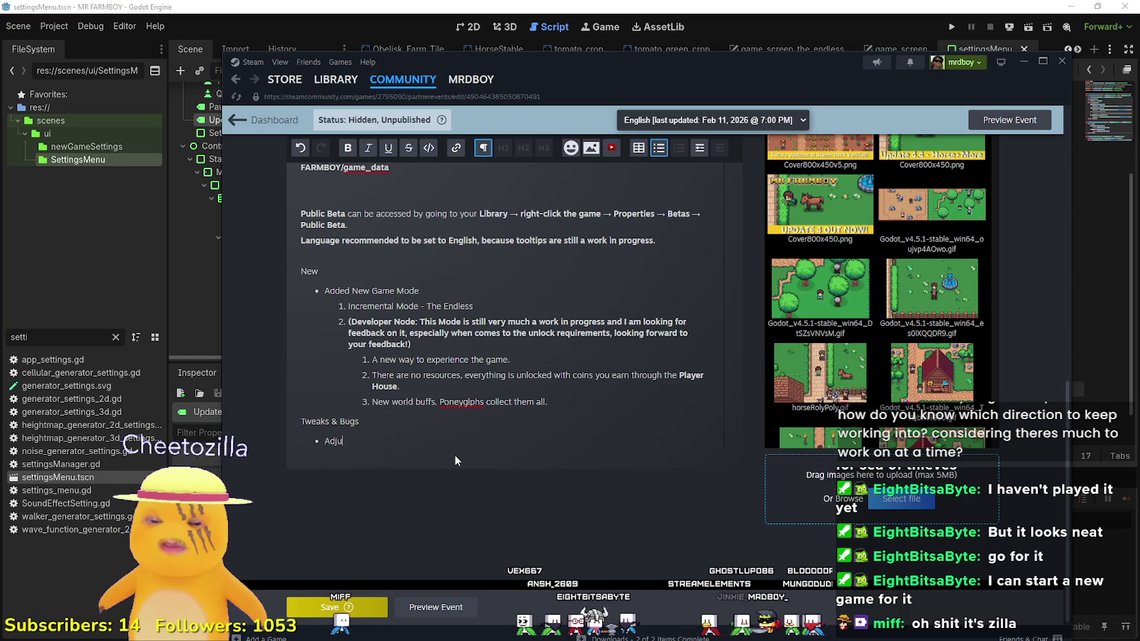
type("sted the way")
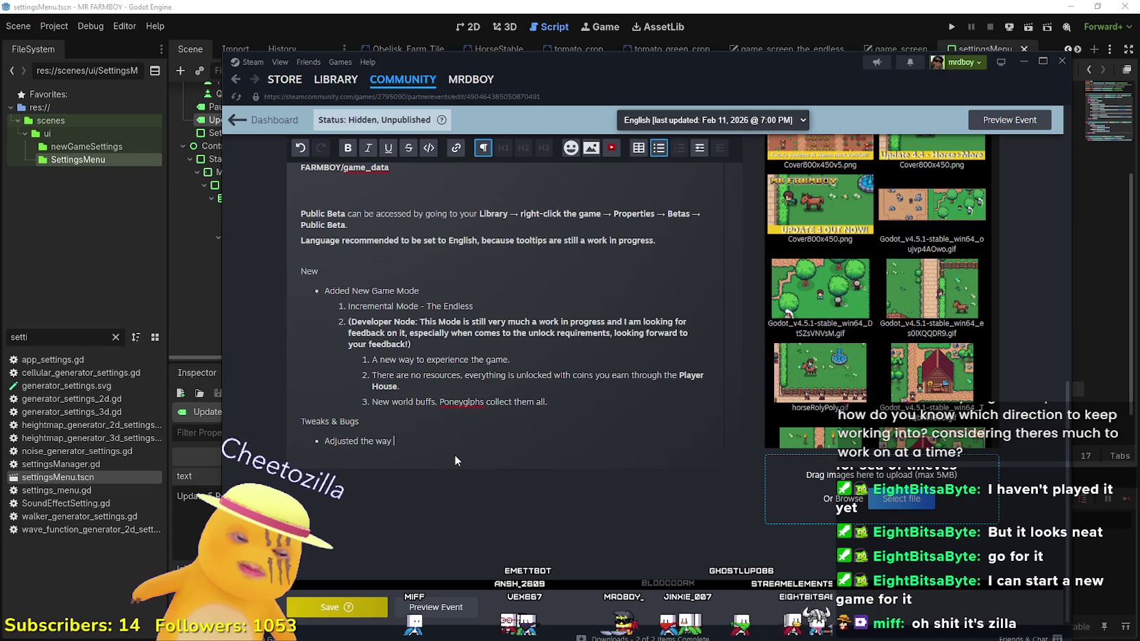
type("Workers")
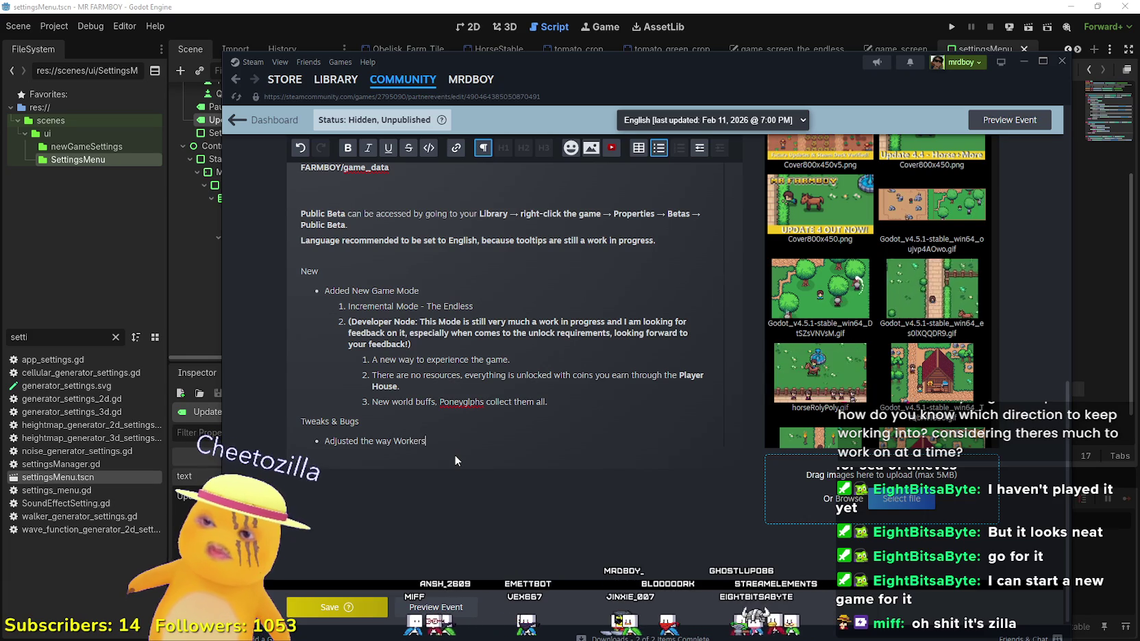
type(" behave")
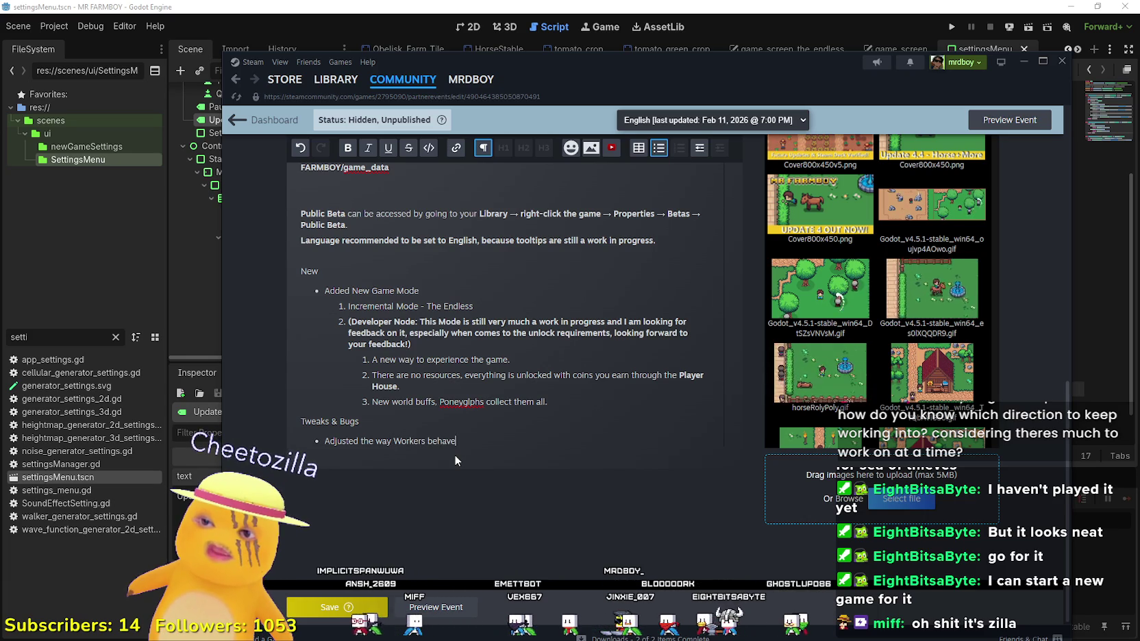
type(" around")
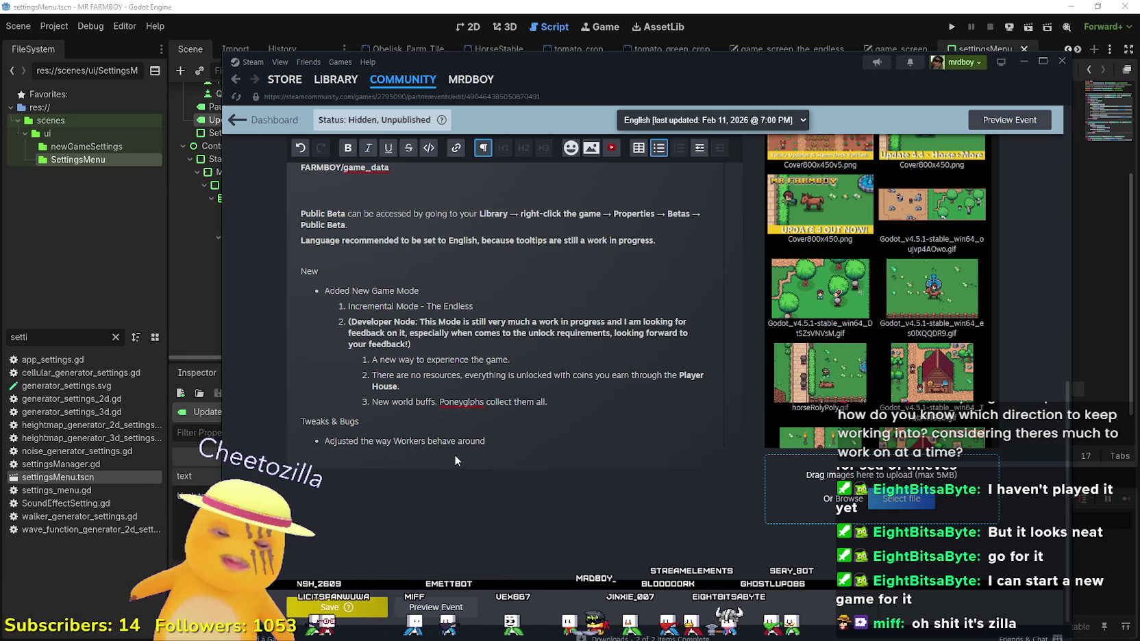
type(" Enchanged cr")
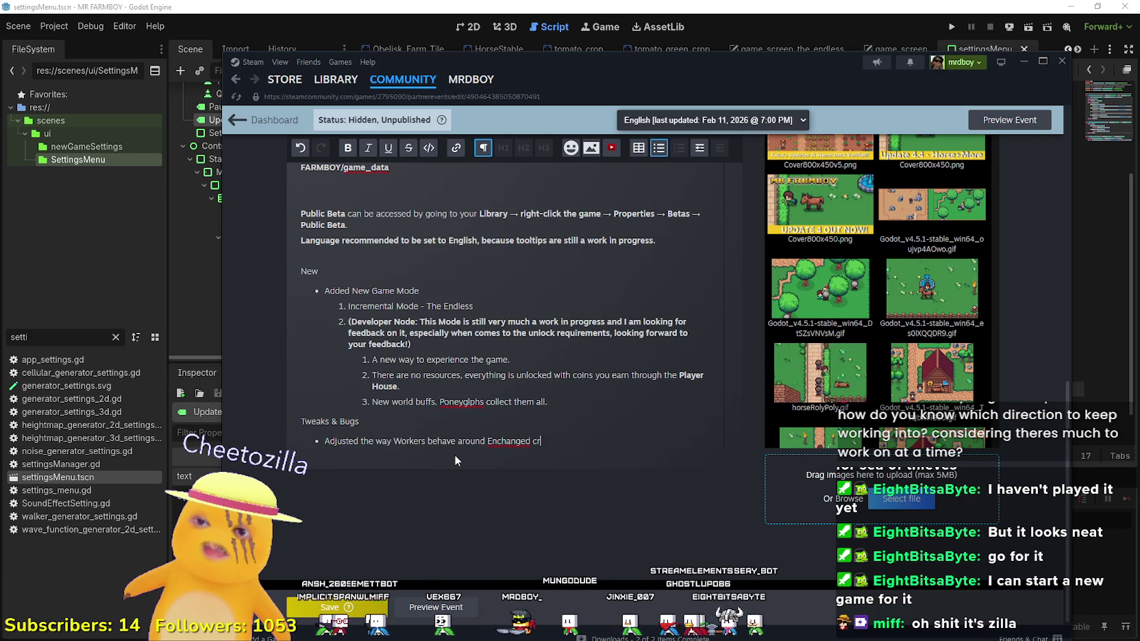
key("BackSpace")
key("BackSpace")
key("BackSpace")
type("nchan")
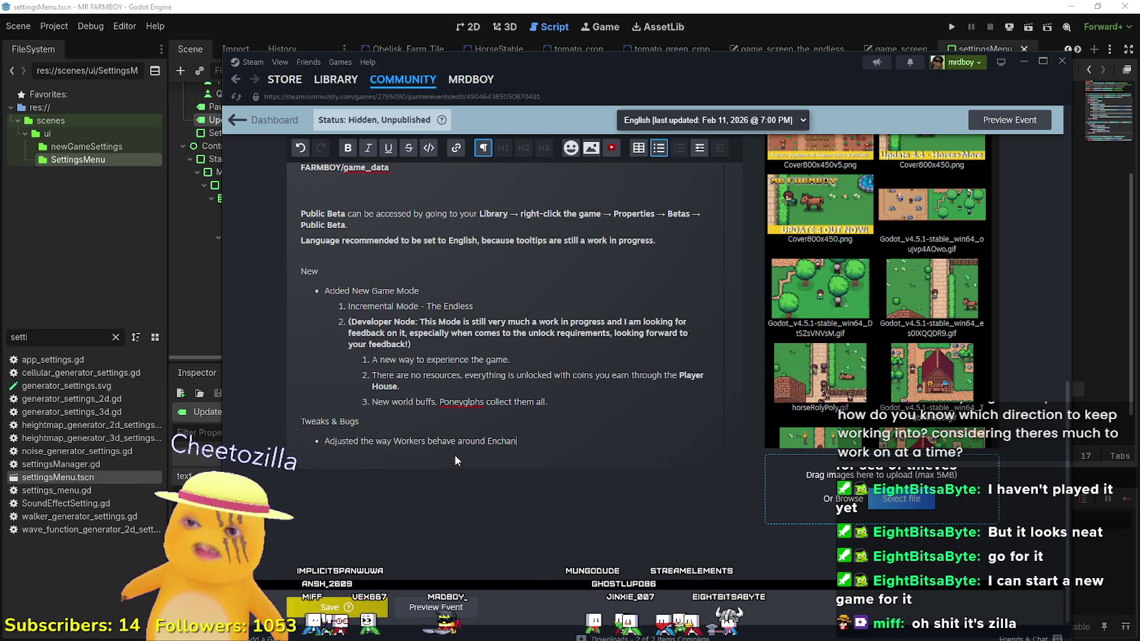
type("ced Crops")
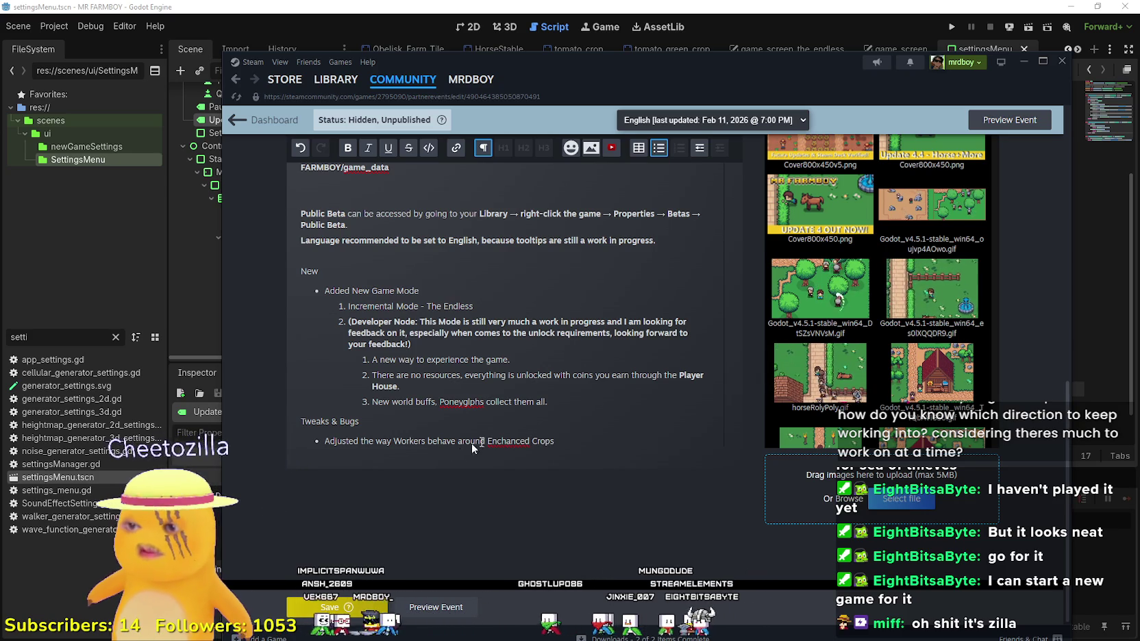
right_click(510, 441)
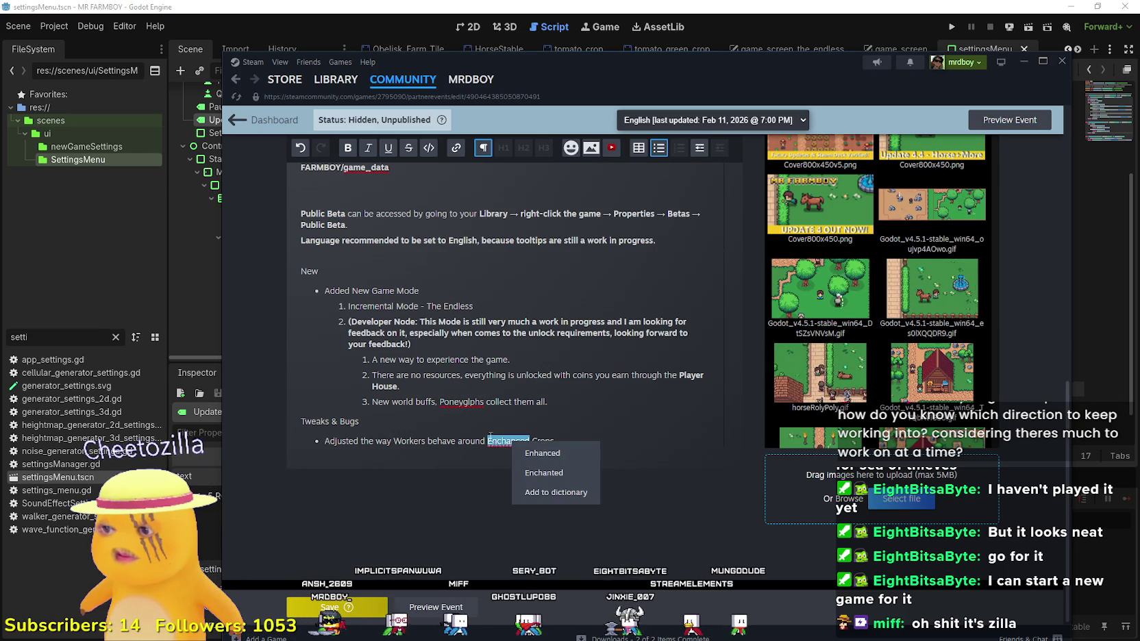
left_click(543, 453)
type(". If you assigned Wheat to a House,")
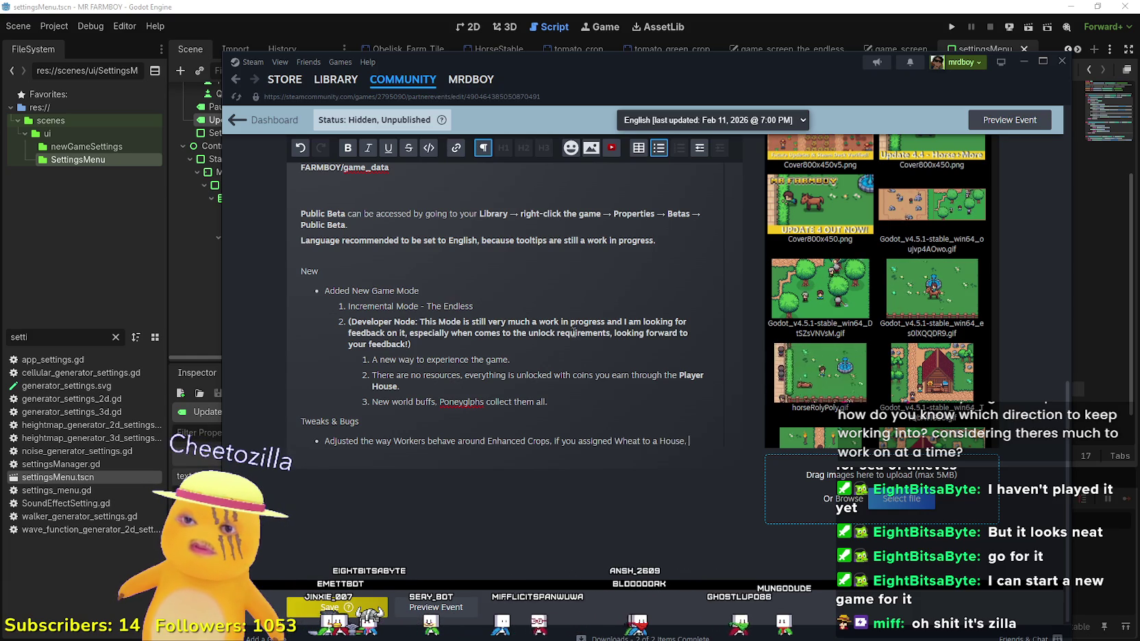
Step: Finish the bullet with the crop priority order Blue > Gold > Silver > Base, fixing 'Prority' to 'Priority'
type(", and you're plat")
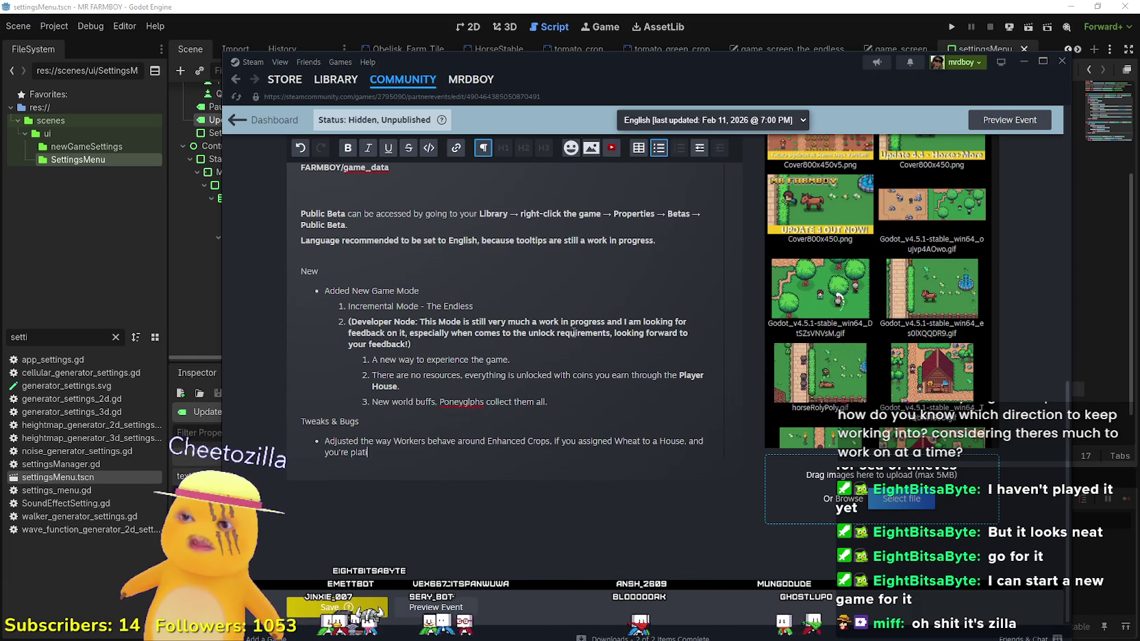
type("nting Wh")
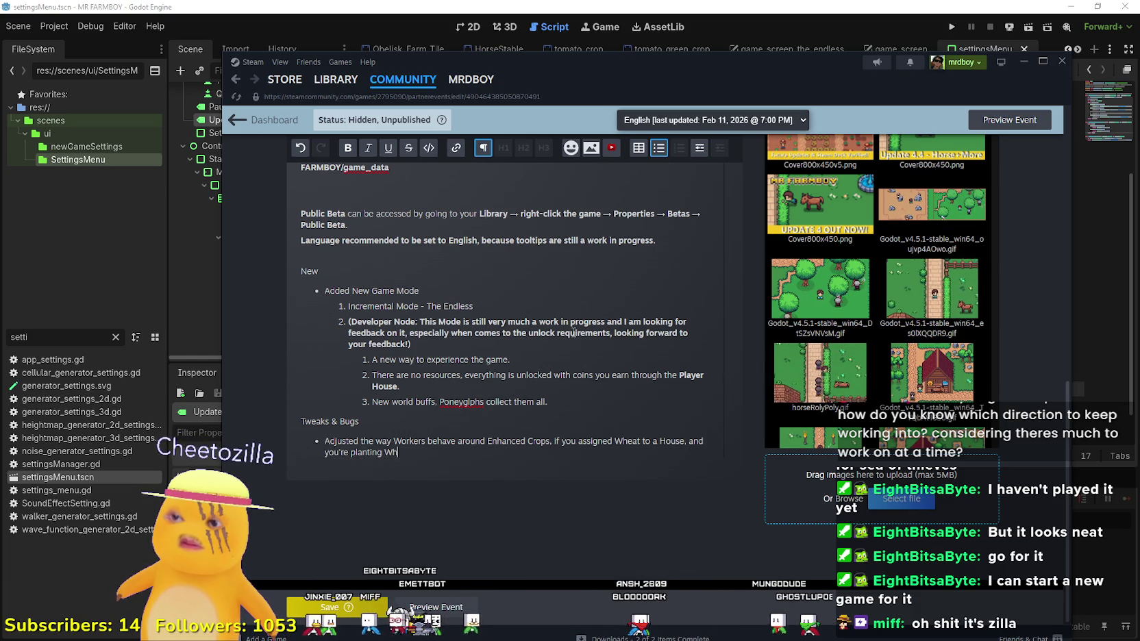
type("eat on Enchanted Tiles, the Prority is Blue >")
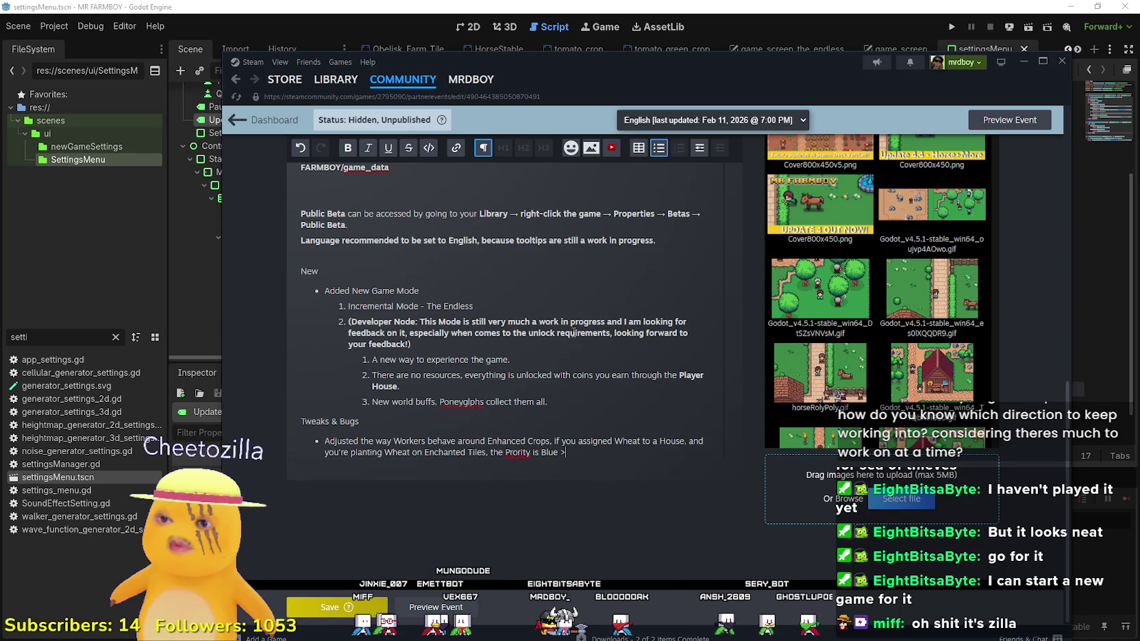
type(" Gold <>")
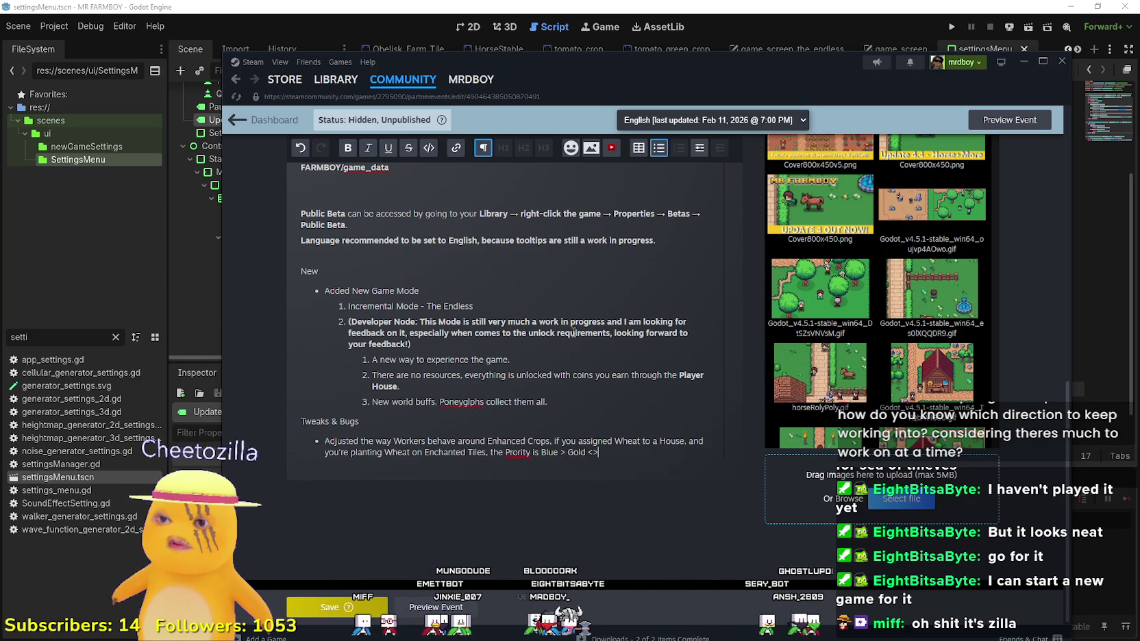
key("BackSpace")
key("BackSpace")
type("> Silver >")
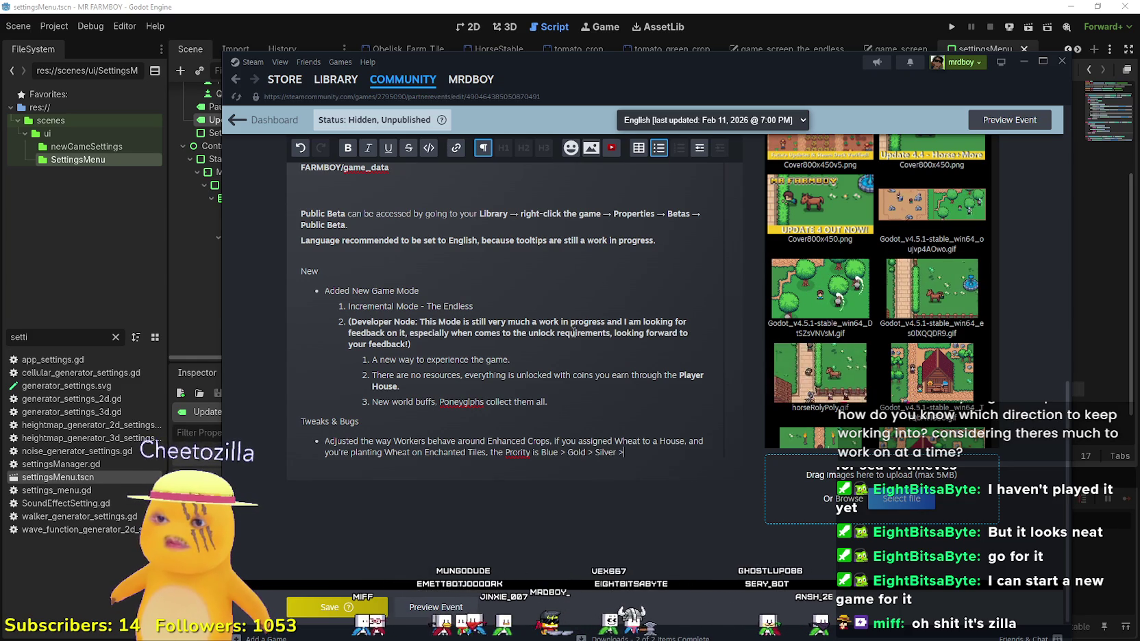
type(" Base.")
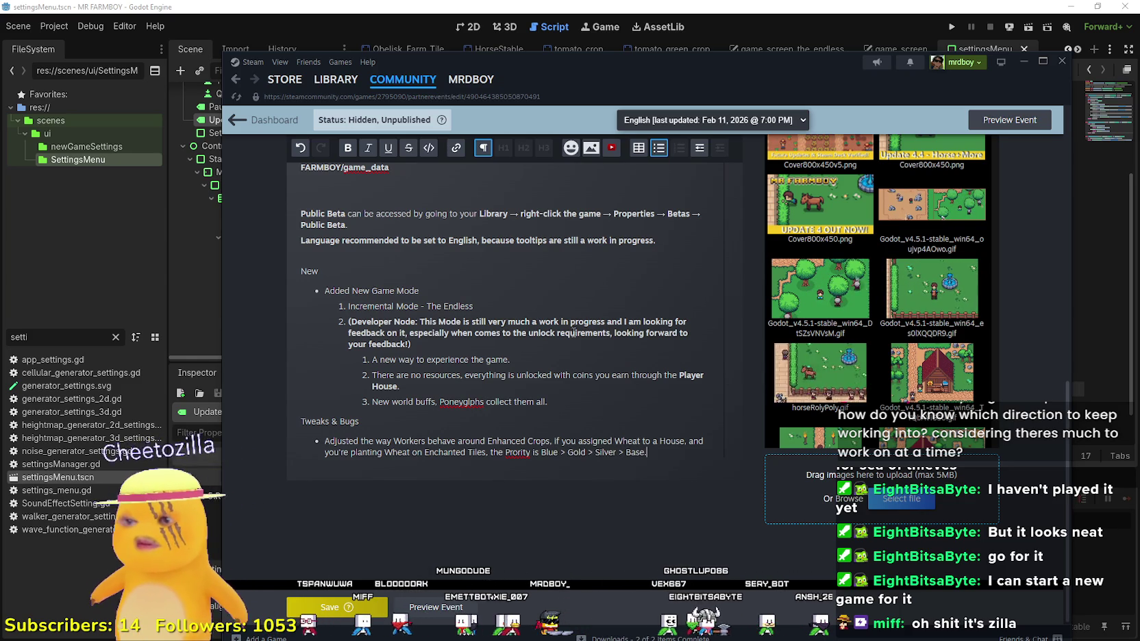
right_click(517, 453)
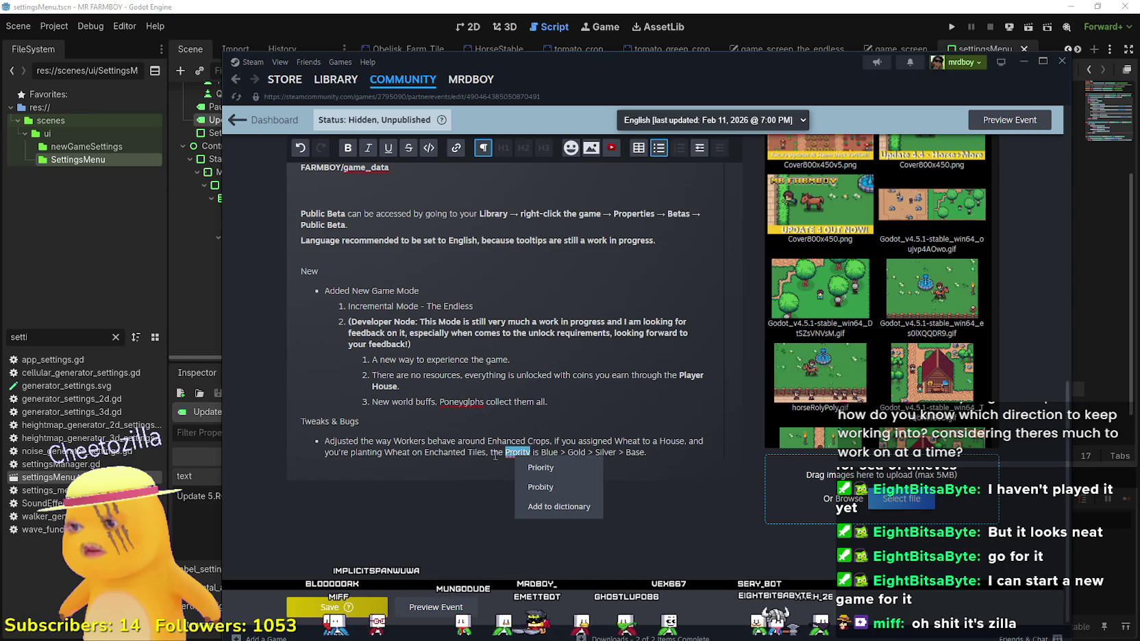
left_click(527, 451)
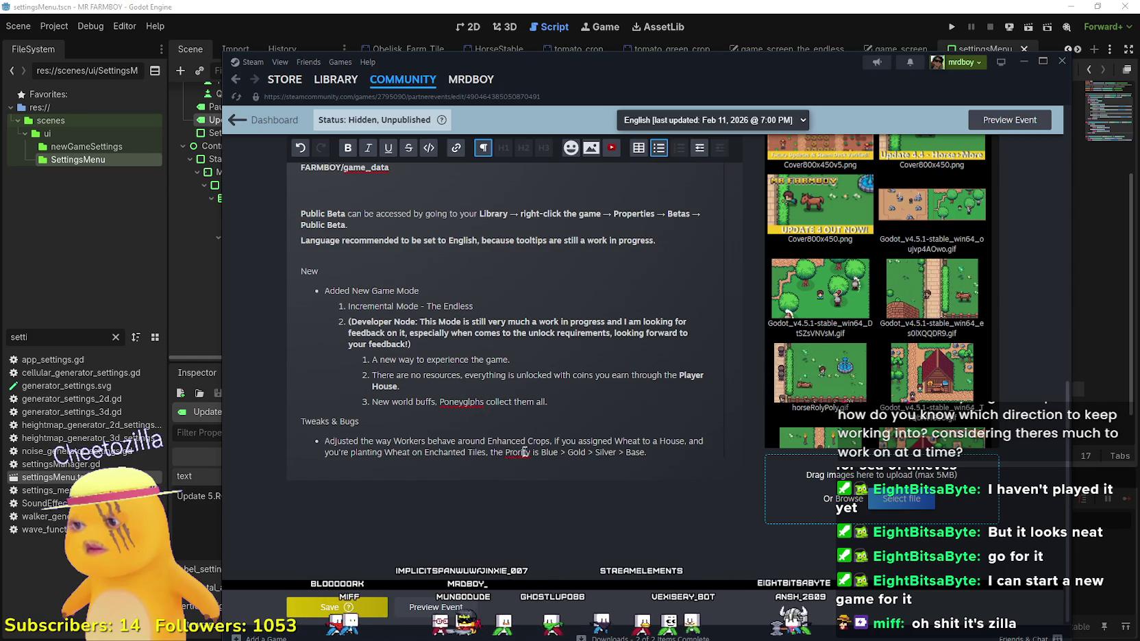
double_click(527, 451)
type("Pr")
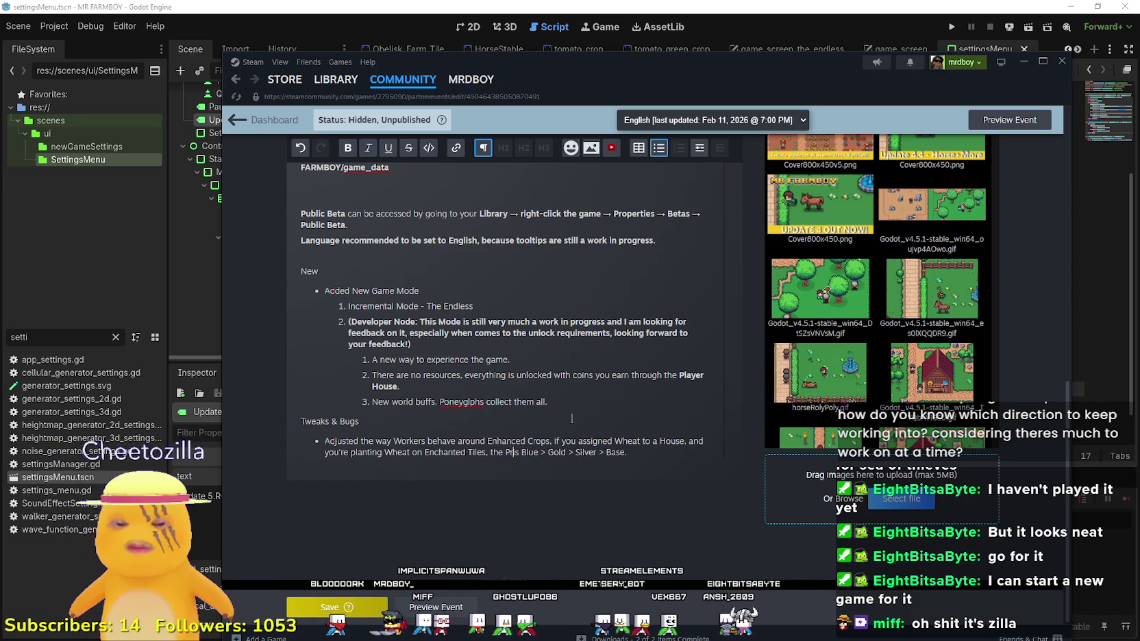
type("iority i")
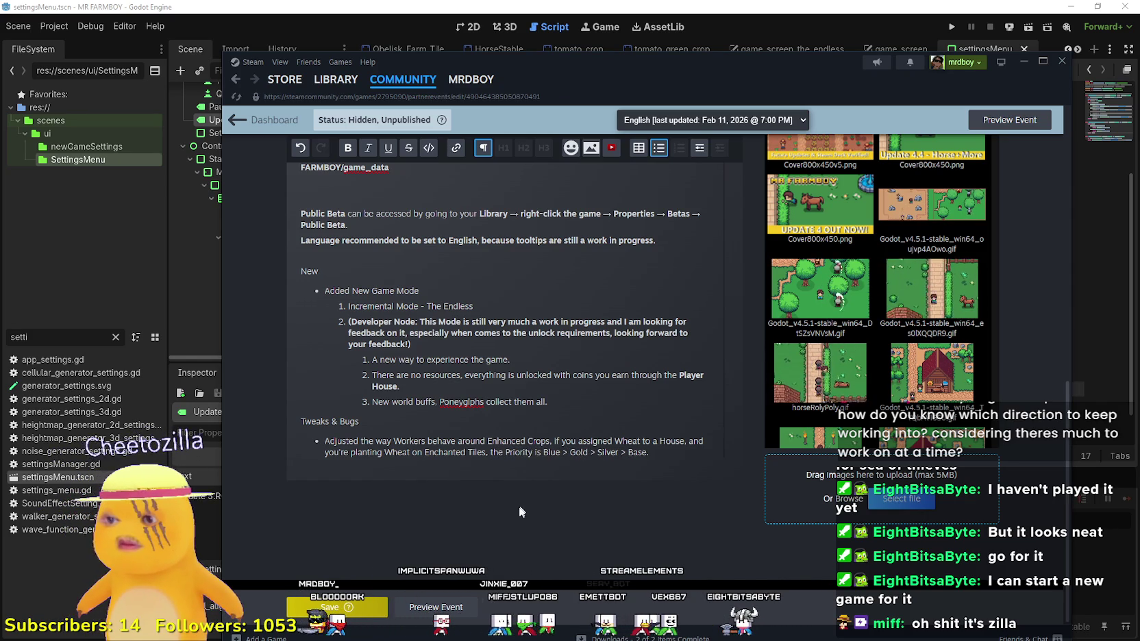
left_click(671, 451)
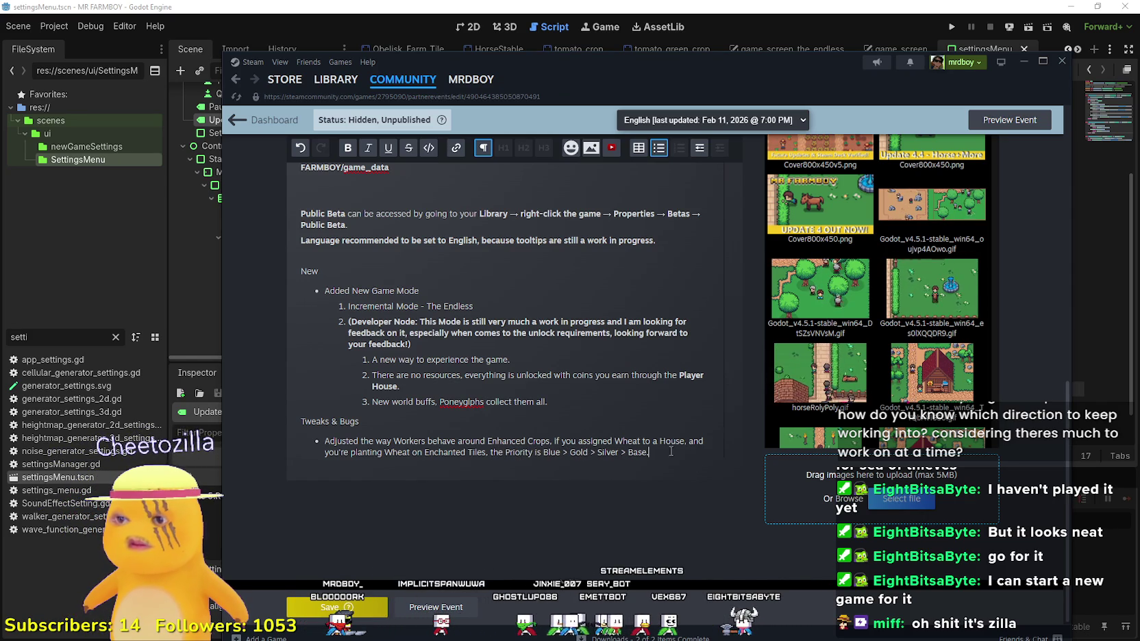
Step: Start a new bullet after 'Base.' and draft a UI update note about slots
key("Return")
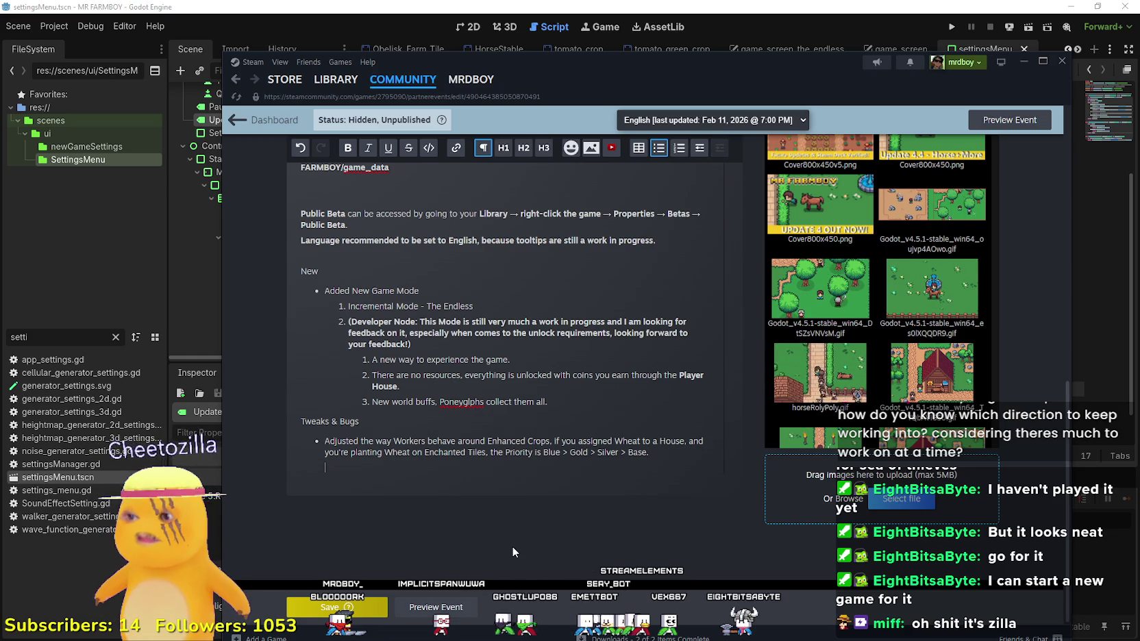
key("BackSpace")
key("BackSpace")
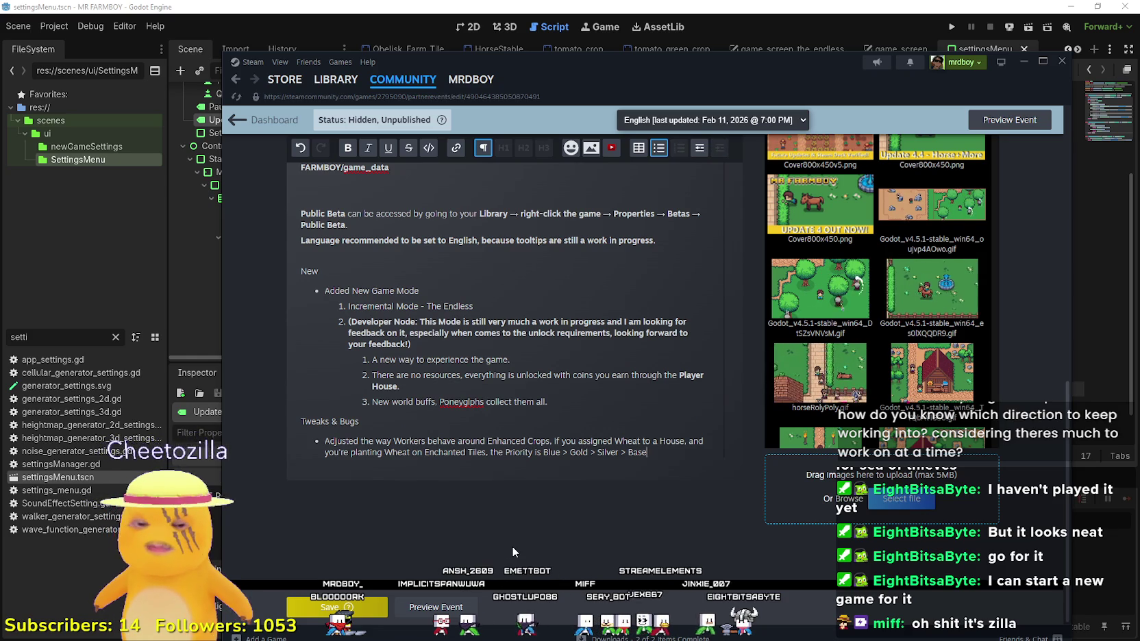
type(".")
key("Return")
type("Adjust")
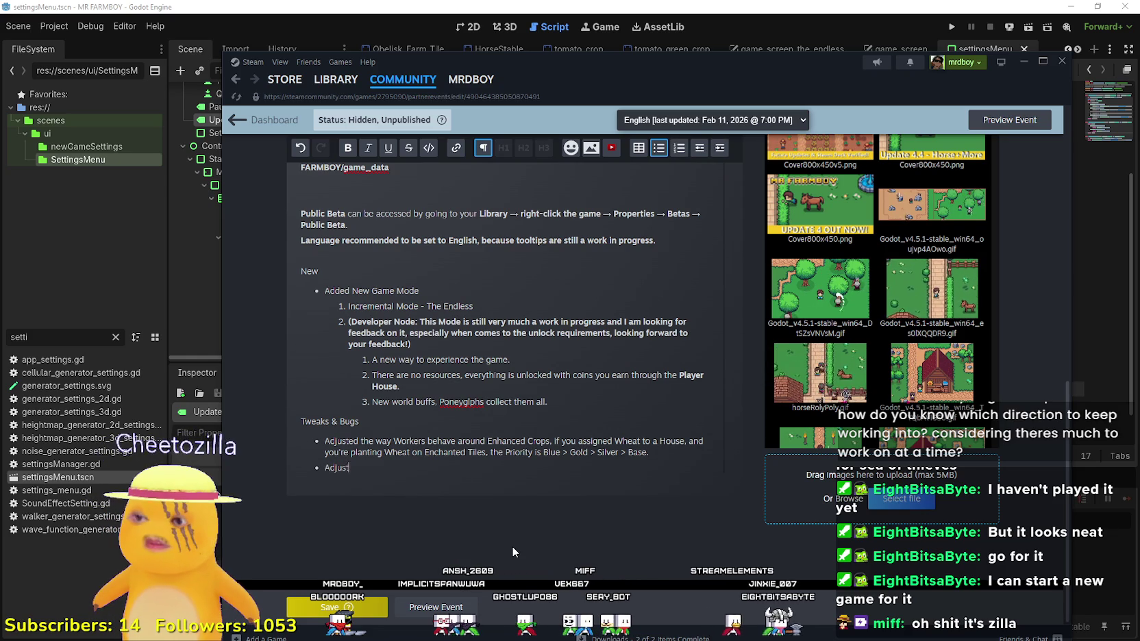
key("BackSpace")
key("BackSpace")
key("BackSpace")
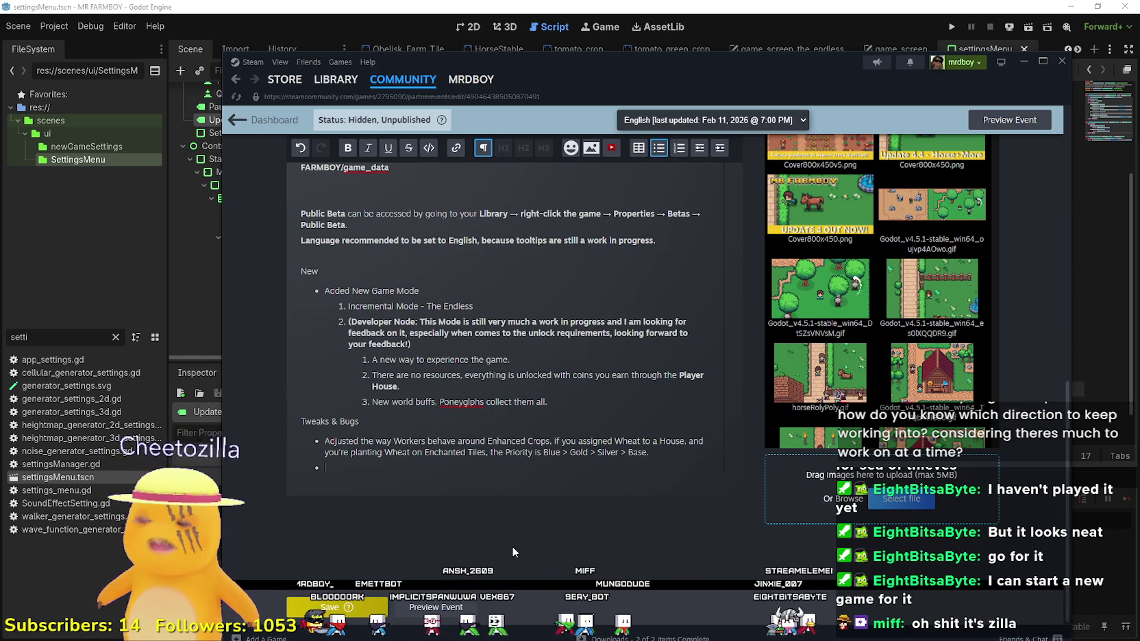
type("UI")
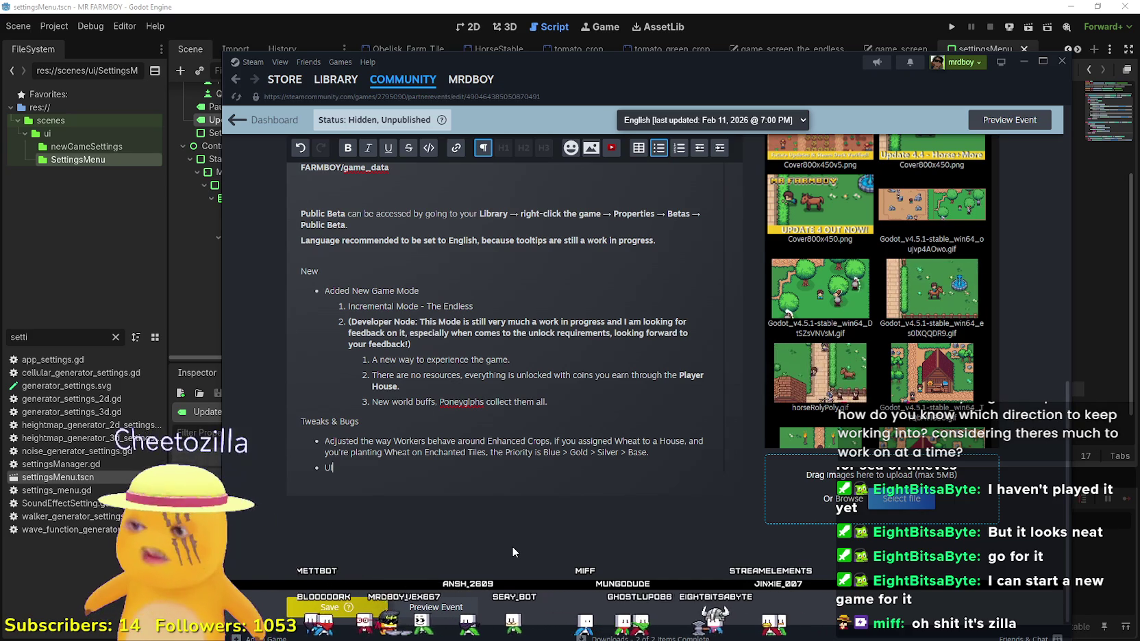
type(" Update")
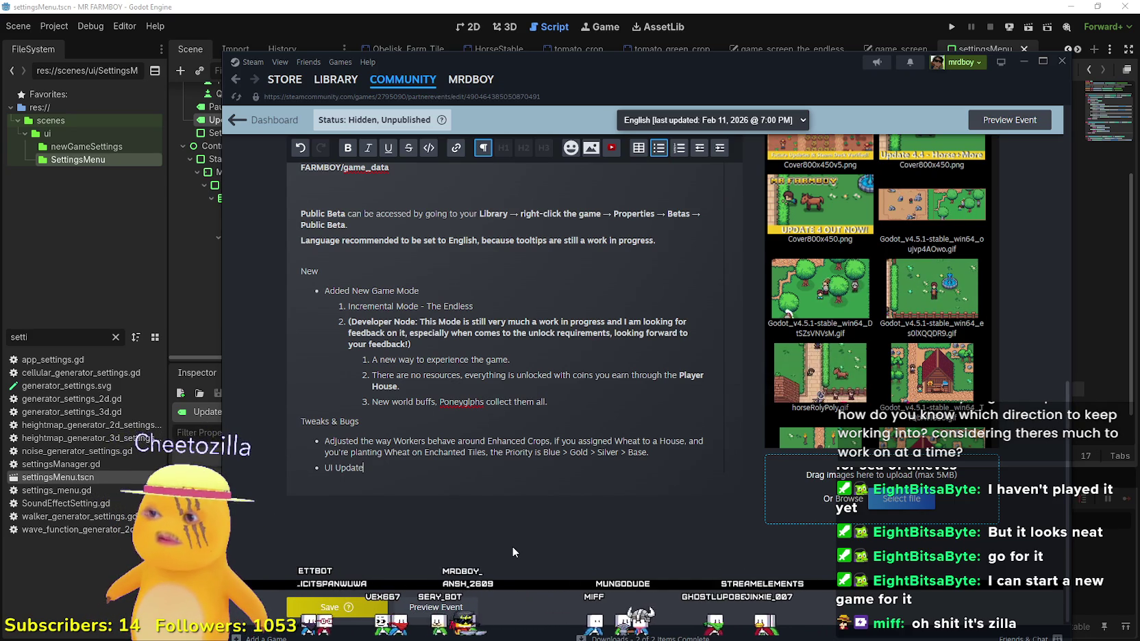
type(".")
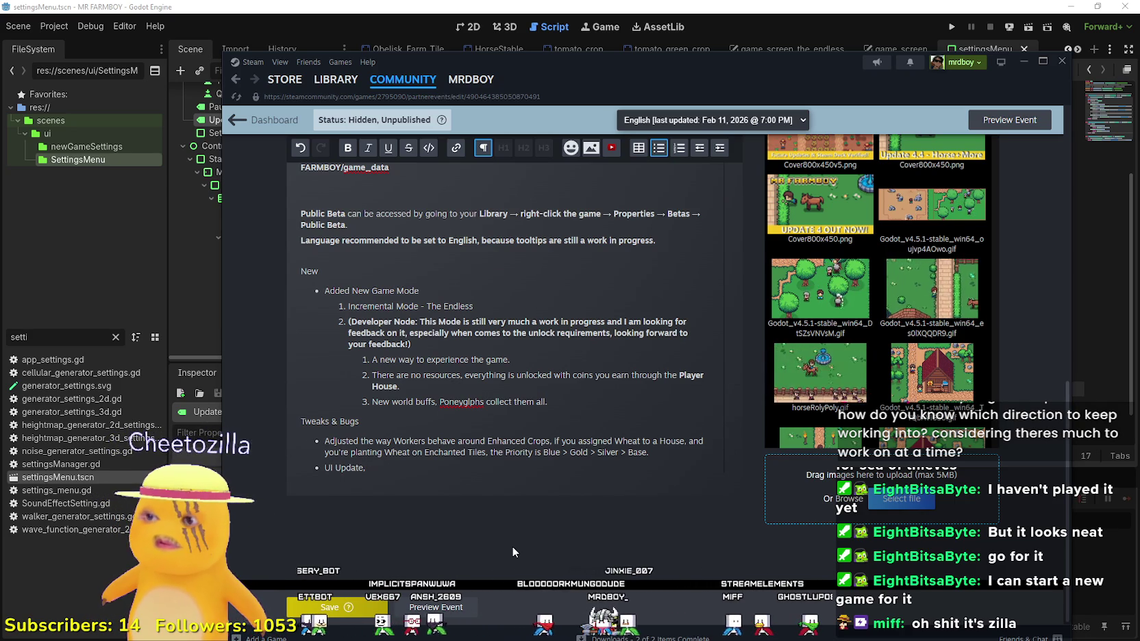
key("BackSpace")
type(", to Slots")
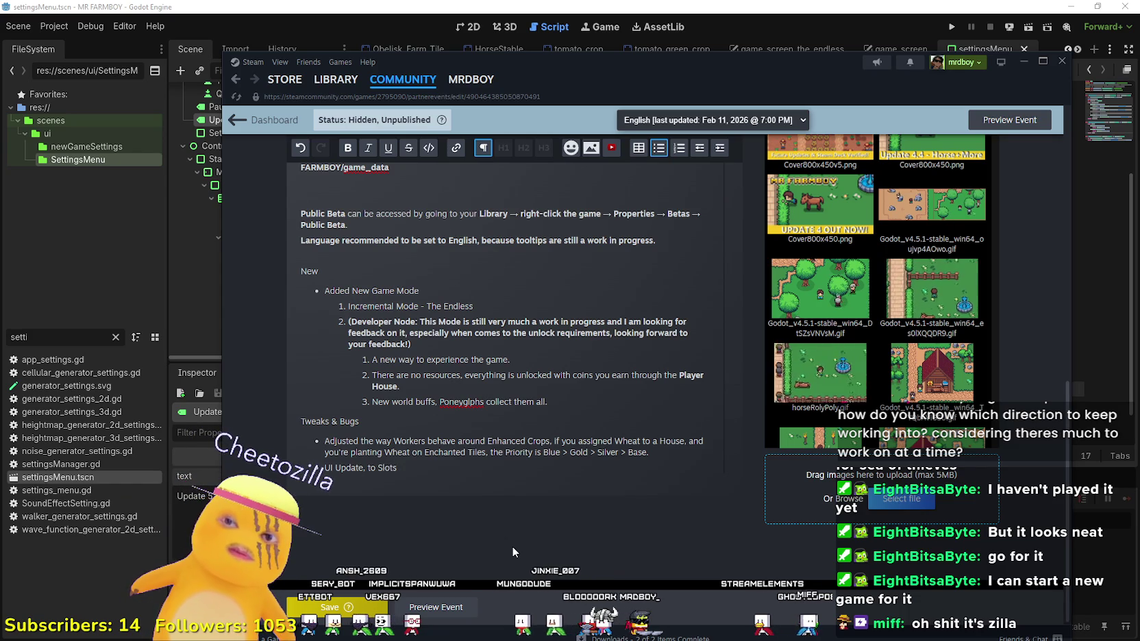
type(" now")
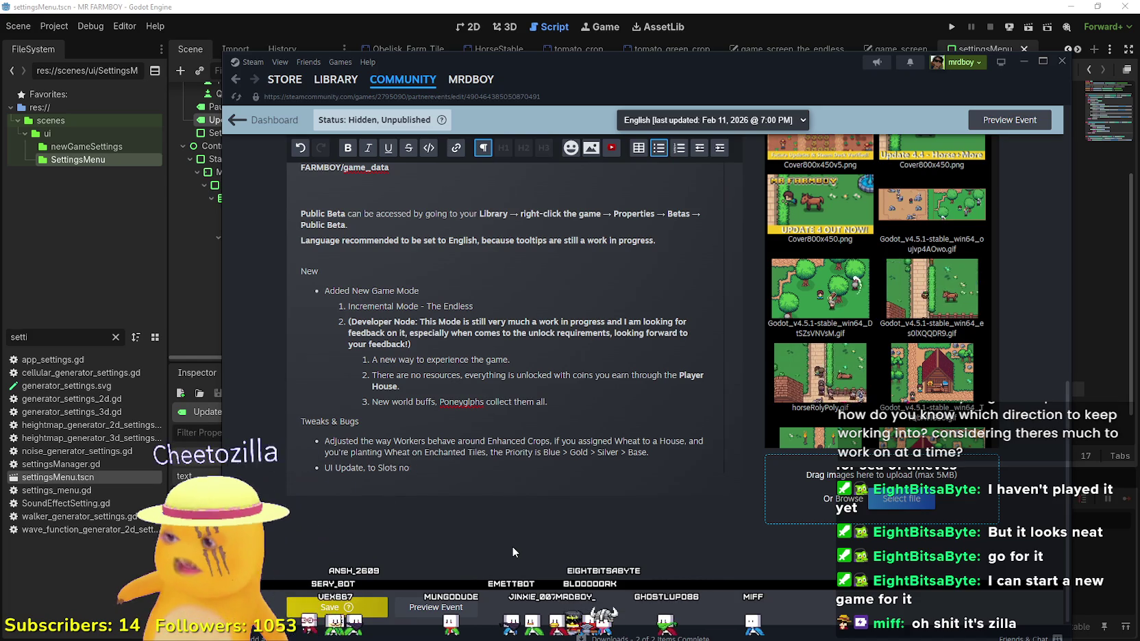
key("BackSpace")
key("BackSpace")
key("BackSpace")
type("should")
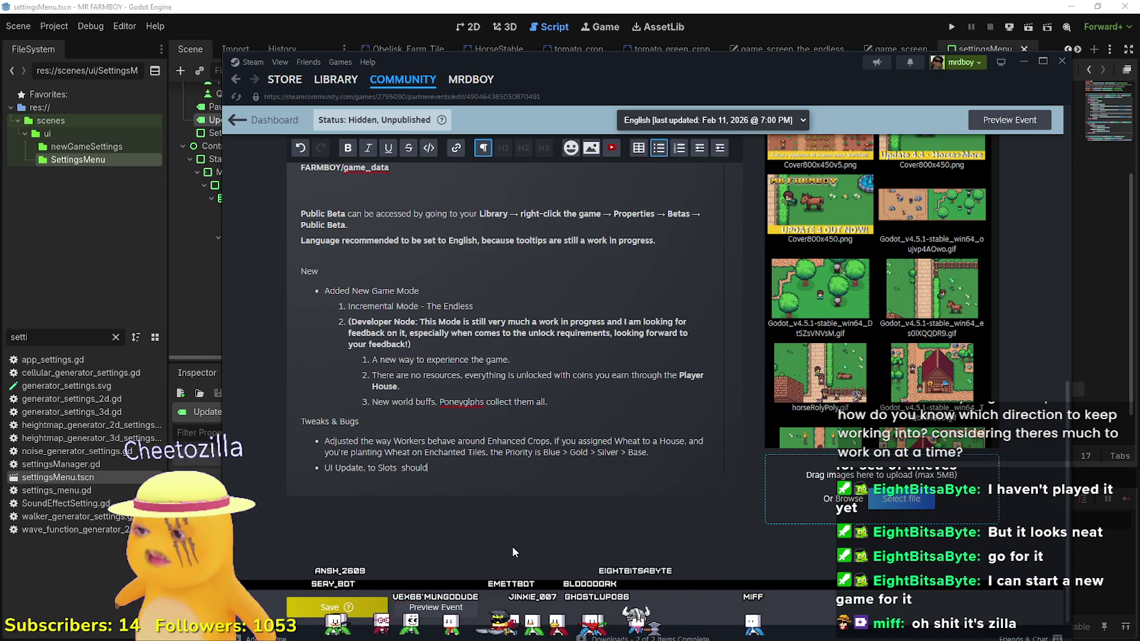
key("BackSpace")
key("BackSpace")
key("BackSpace")
key("BackSpace")
key("BackSpace")
key("BackSpace")
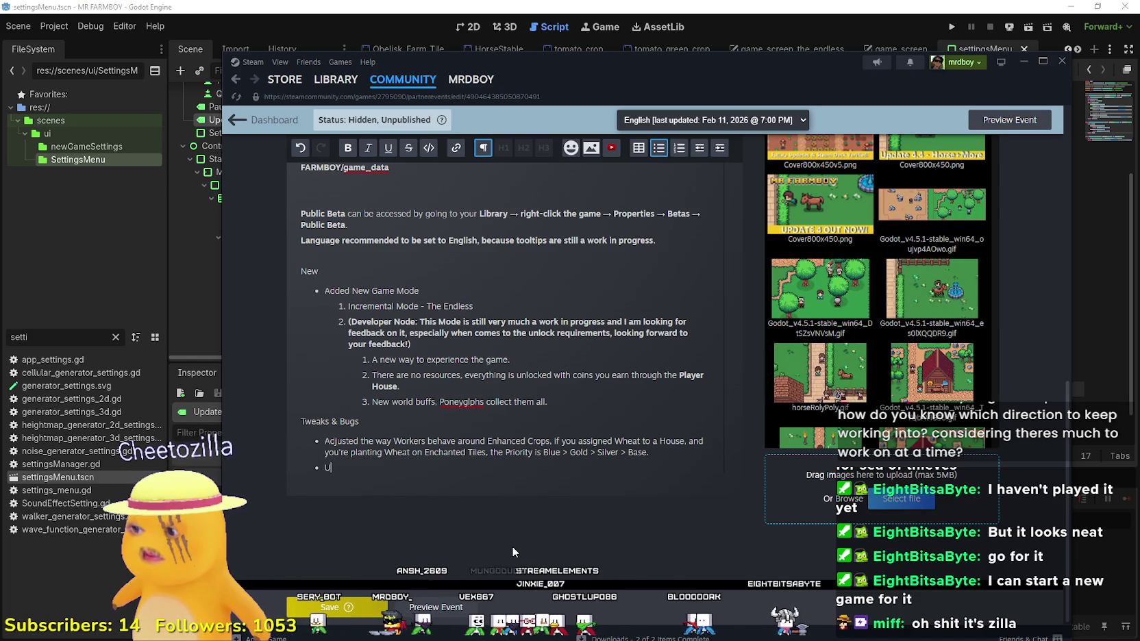
key("BackSpace")
Step: Write the bullet as 'Made some tweaks to UI slots so it is easier to understand the amounts you have for each item.'
type("Made some tweaks to")
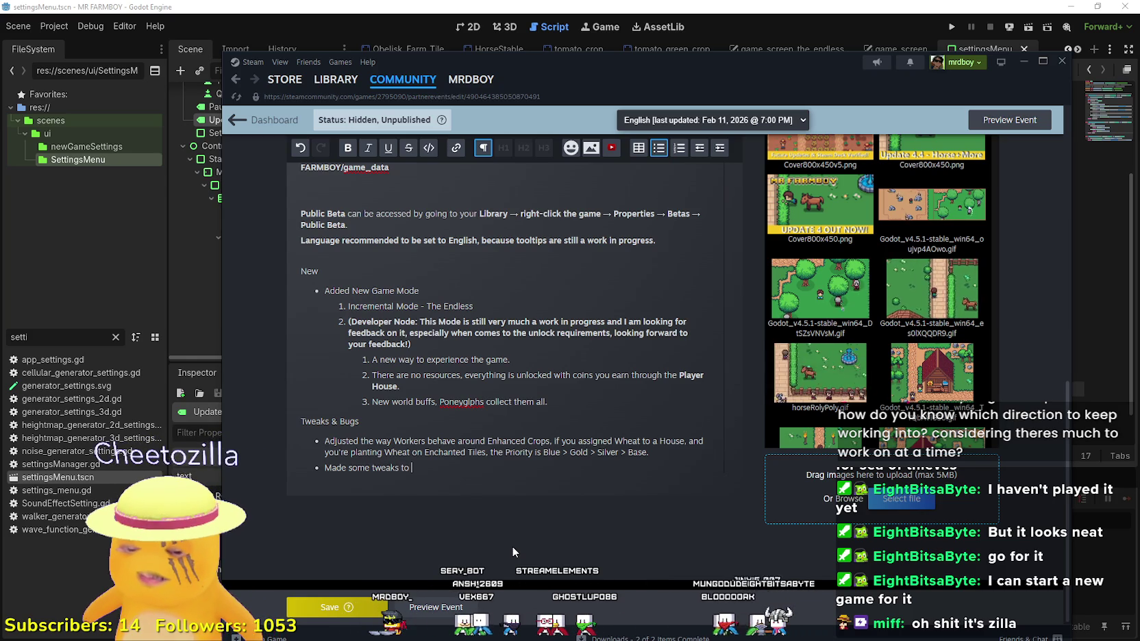
type(" UI slotsso")
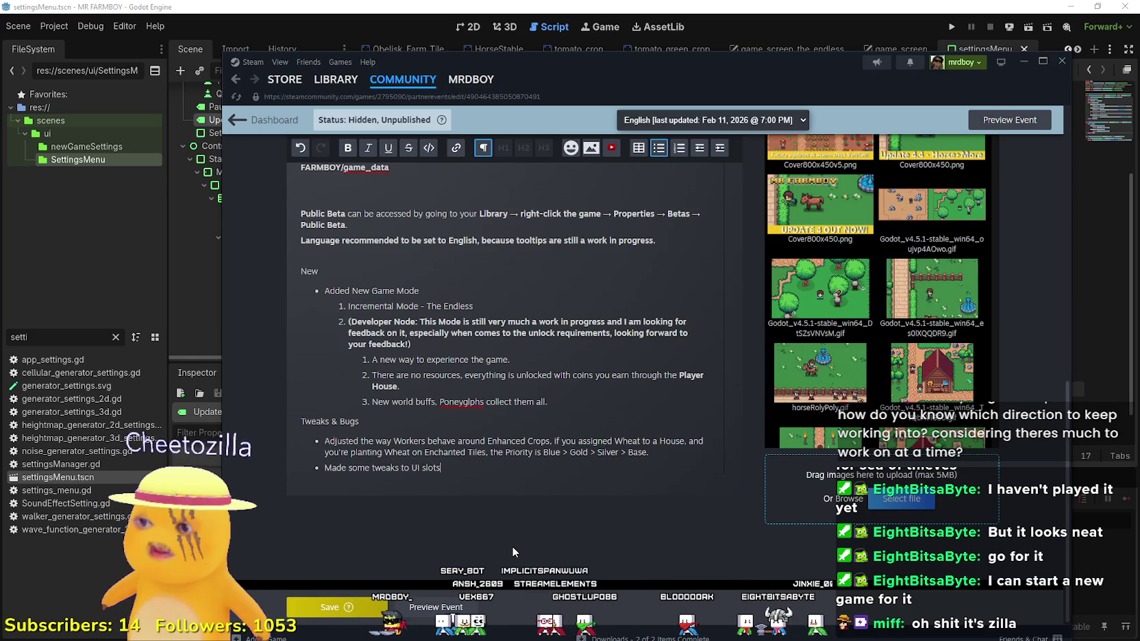
key("BackSpace")
key("BackSpace")
key("BackSpace")
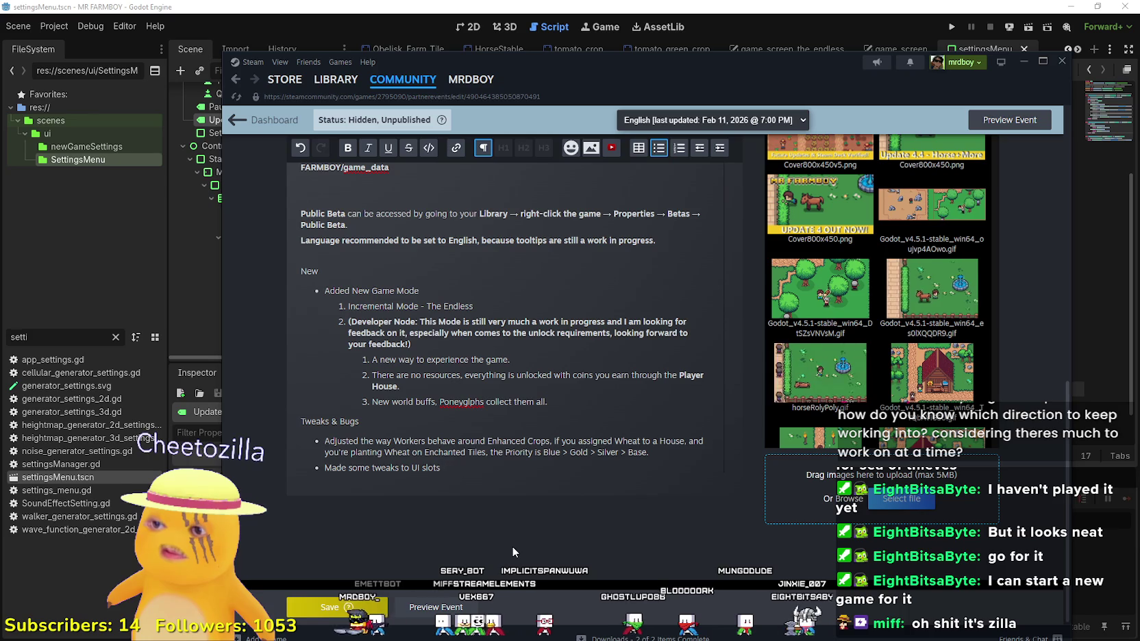
type("so you underds")
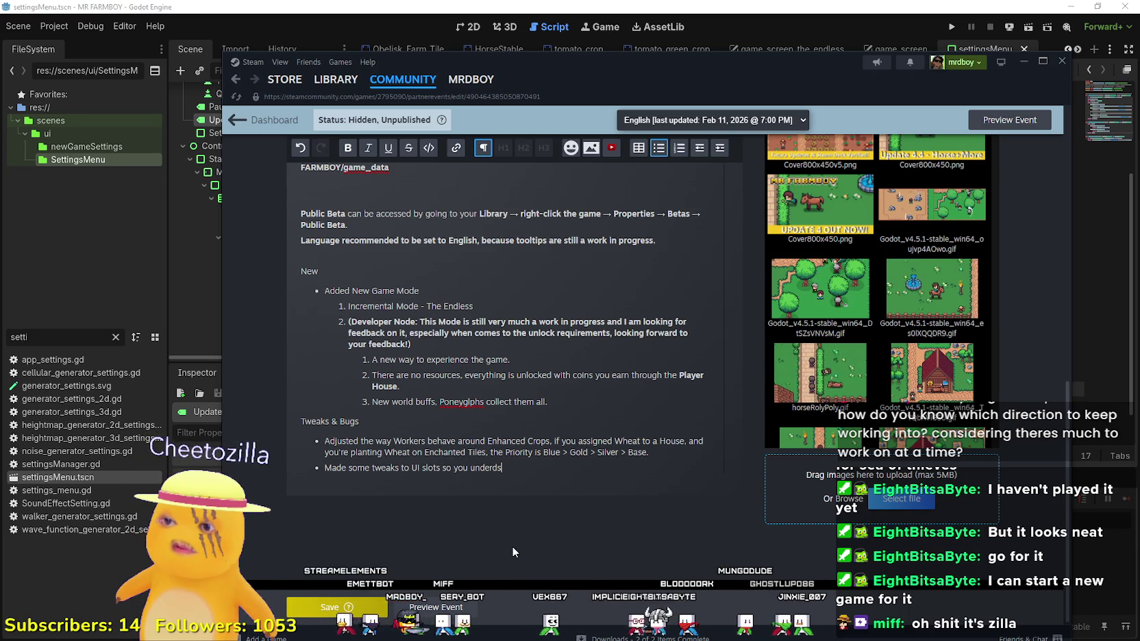
key("BackSpace")
key("BackSpace")
key("BackSpace")
key("BackSpace")
key("BackSpace")
type("is easier ")
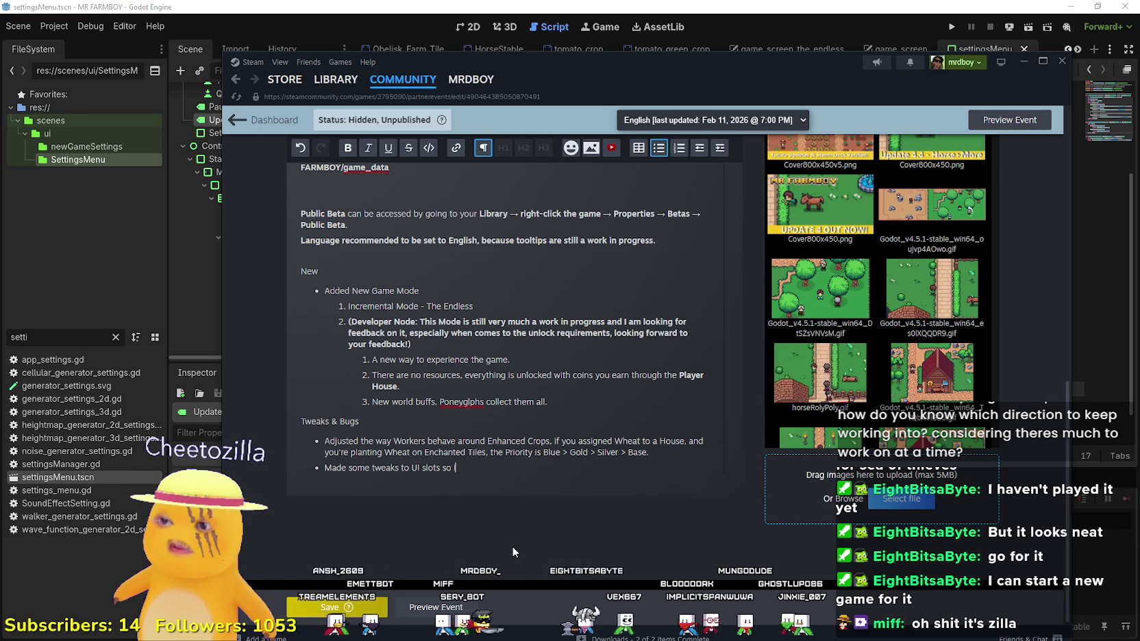
type("to understand")
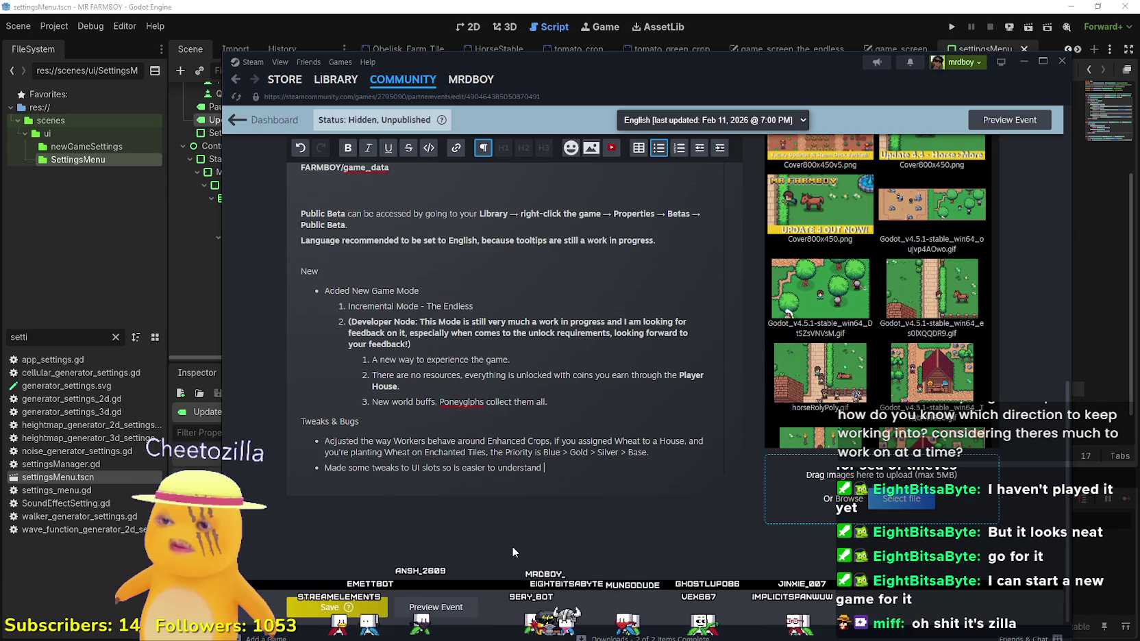
type(" wh")
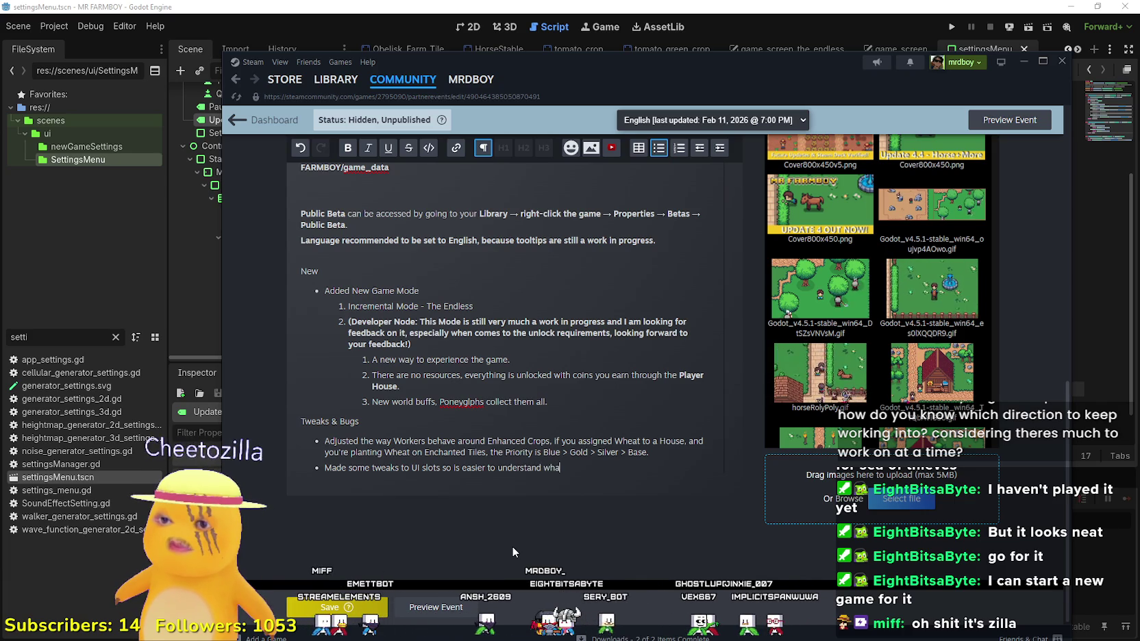
type("a")
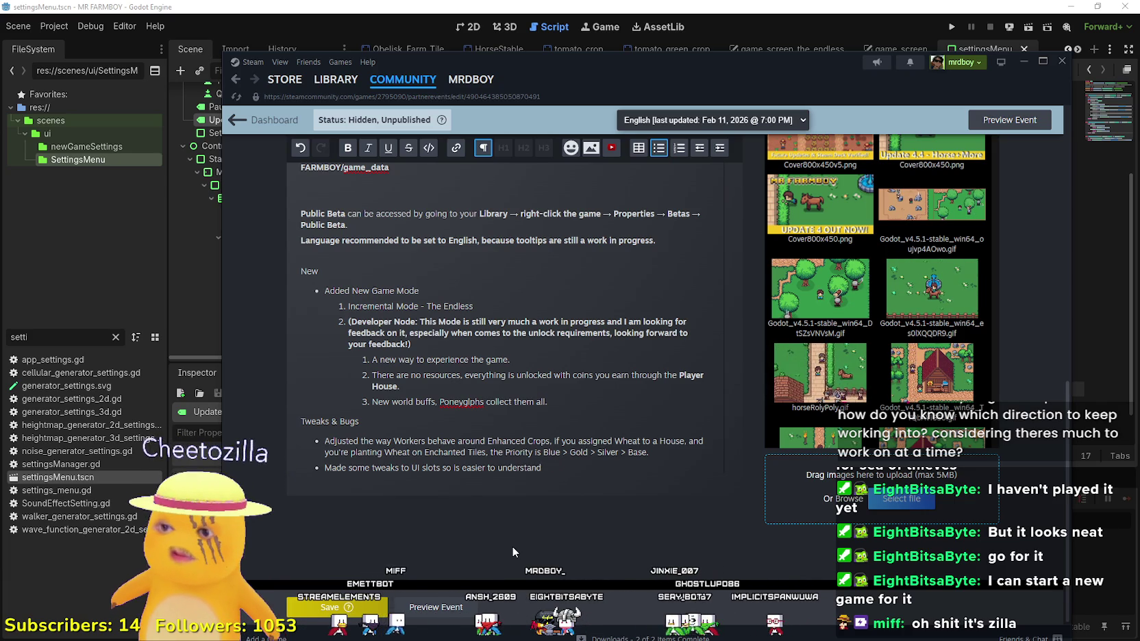
key("BackSpace")
key("BackSpace")
key("BackSpace")
type("how")
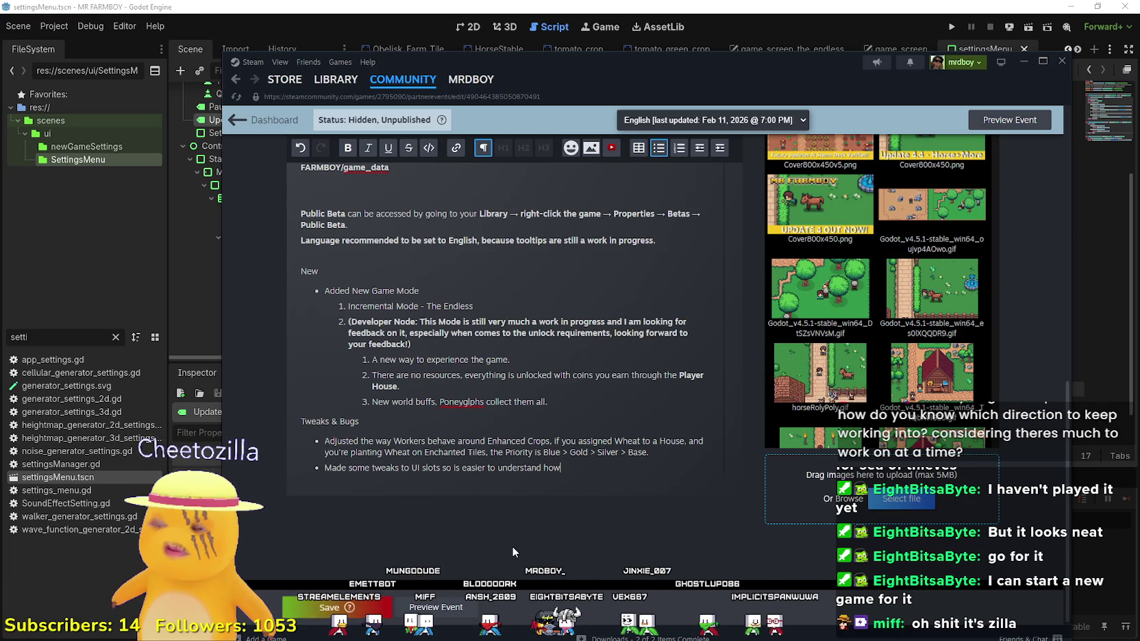
type(" many")
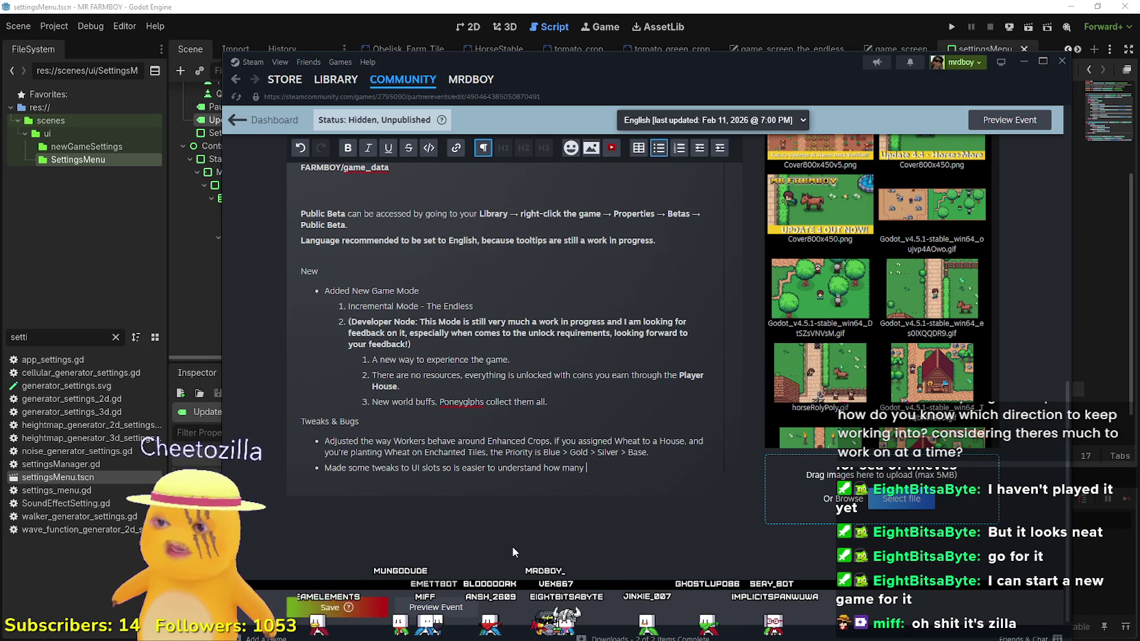
key("BackSpace")
key("BackSpace")
key("BackSpace")
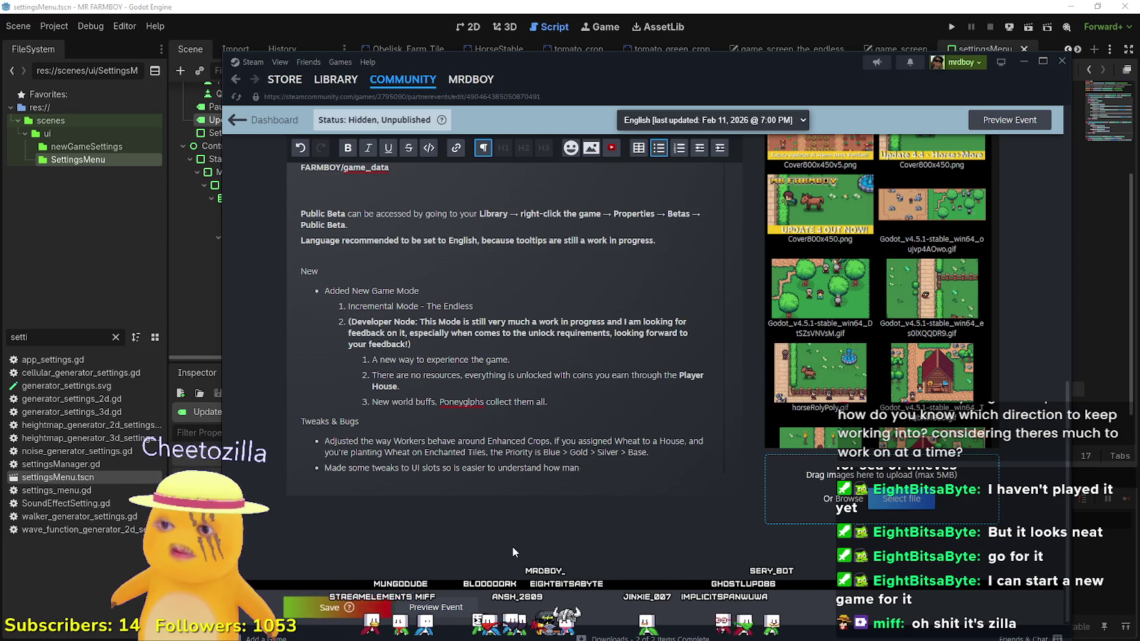
type("the amounts you have.")
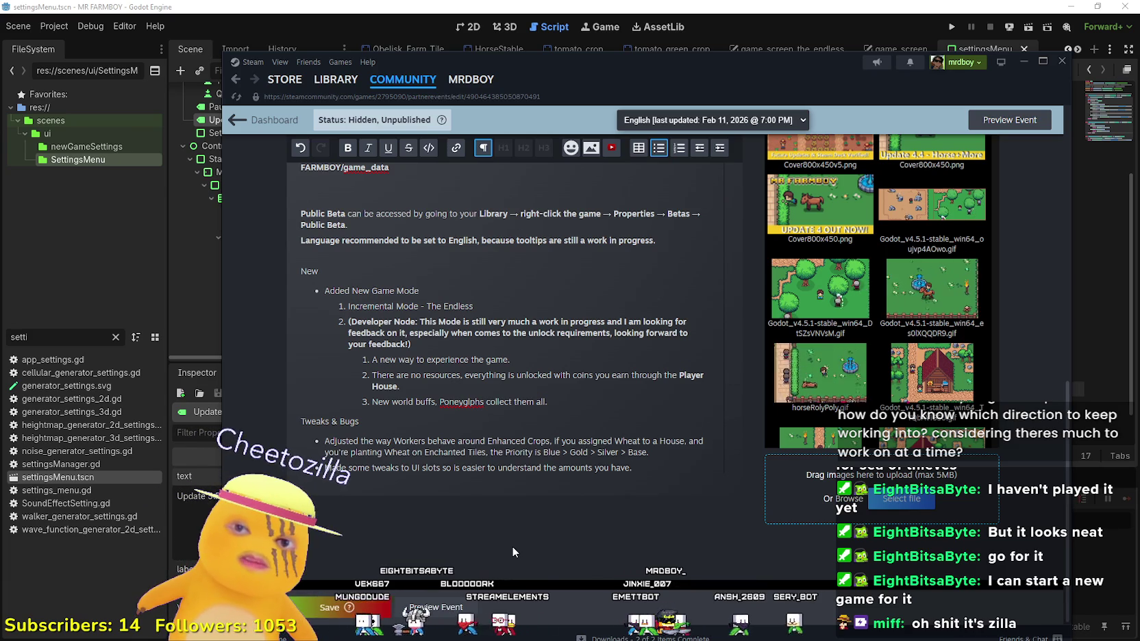
key("BackSpace")
type("for each item")
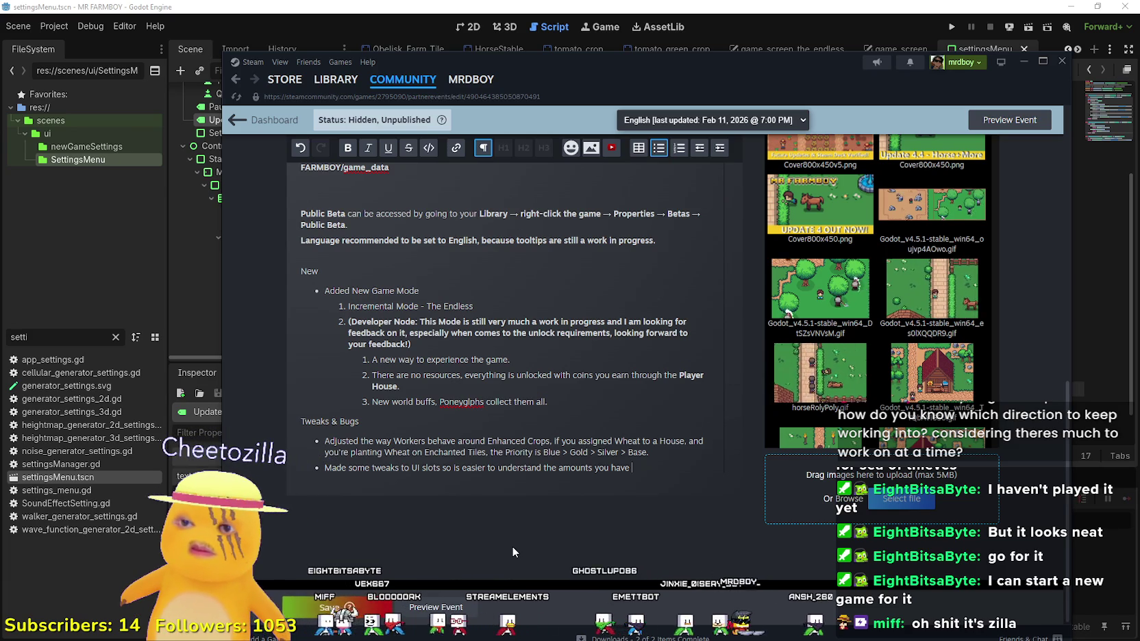
type(".")
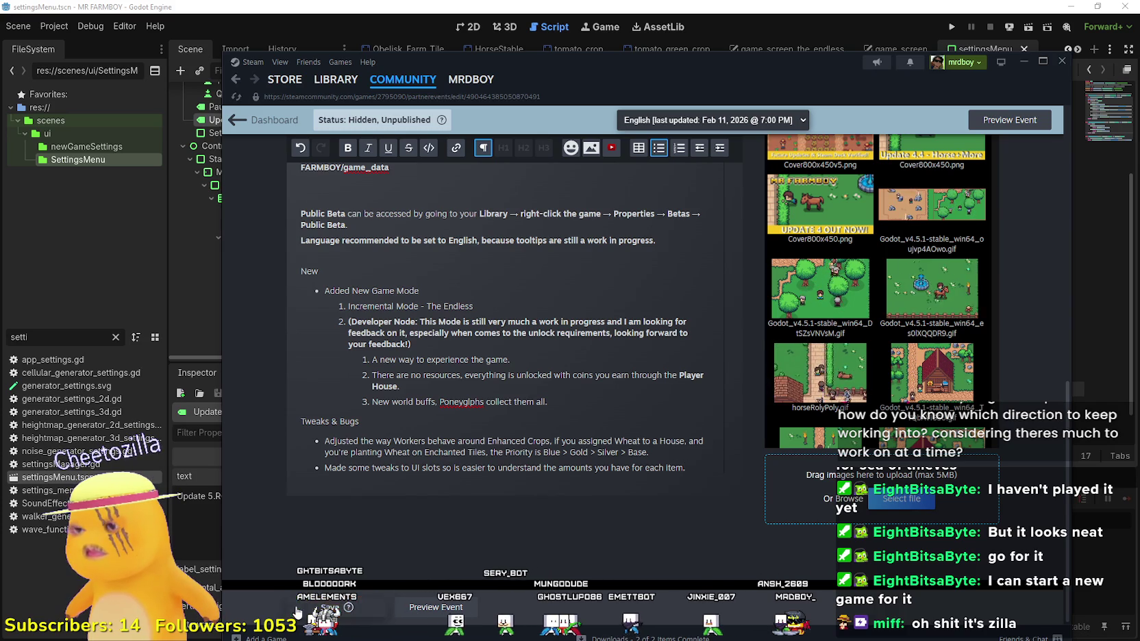
Step: Save the draft event with both Tweaks & Bugs bullets in place
left_click(298, 609)
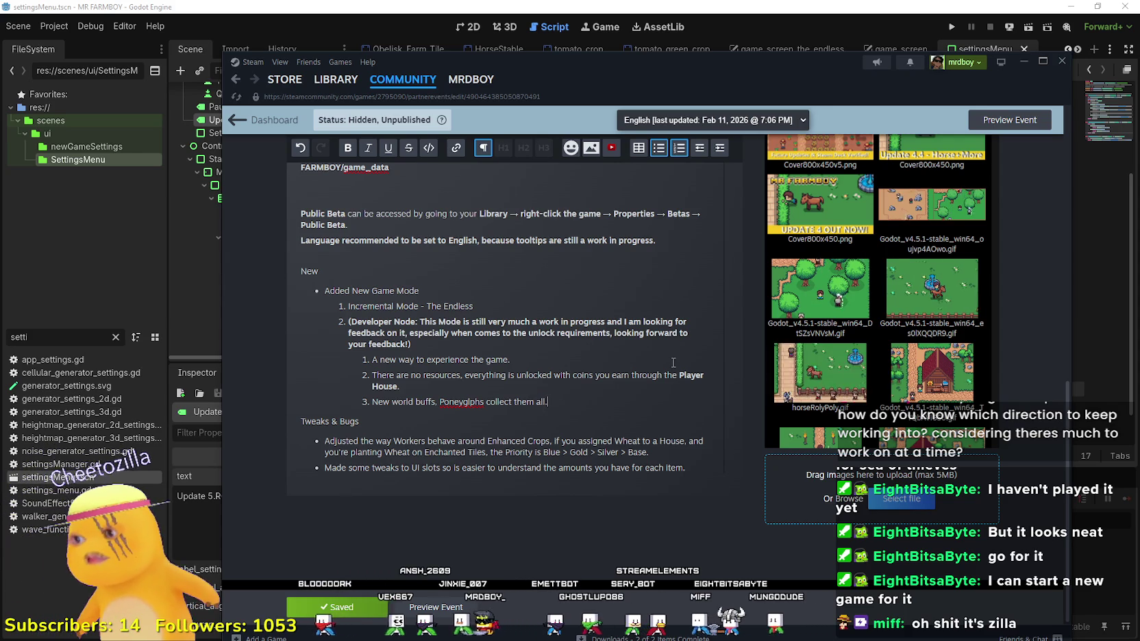
Step: Append '(Incremental Game Mode)' to the event title, fixing typos along the way
scroll(730, 318, "up", 3)
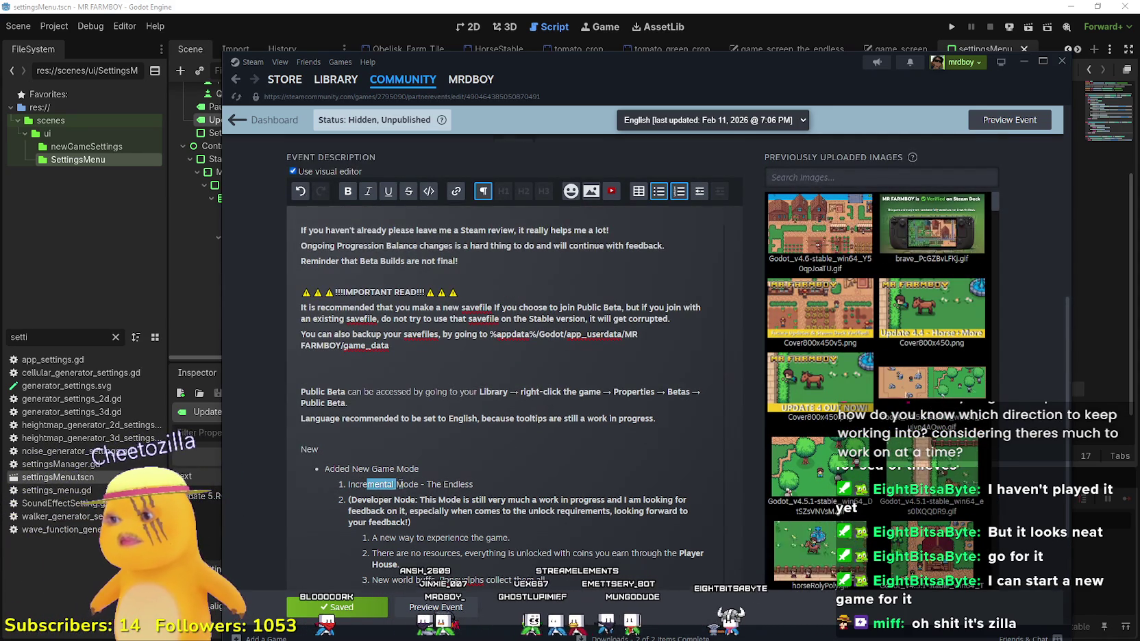
left_click_drag(419, 485, 348, 484)
scroll(425, 466, "up", 3)
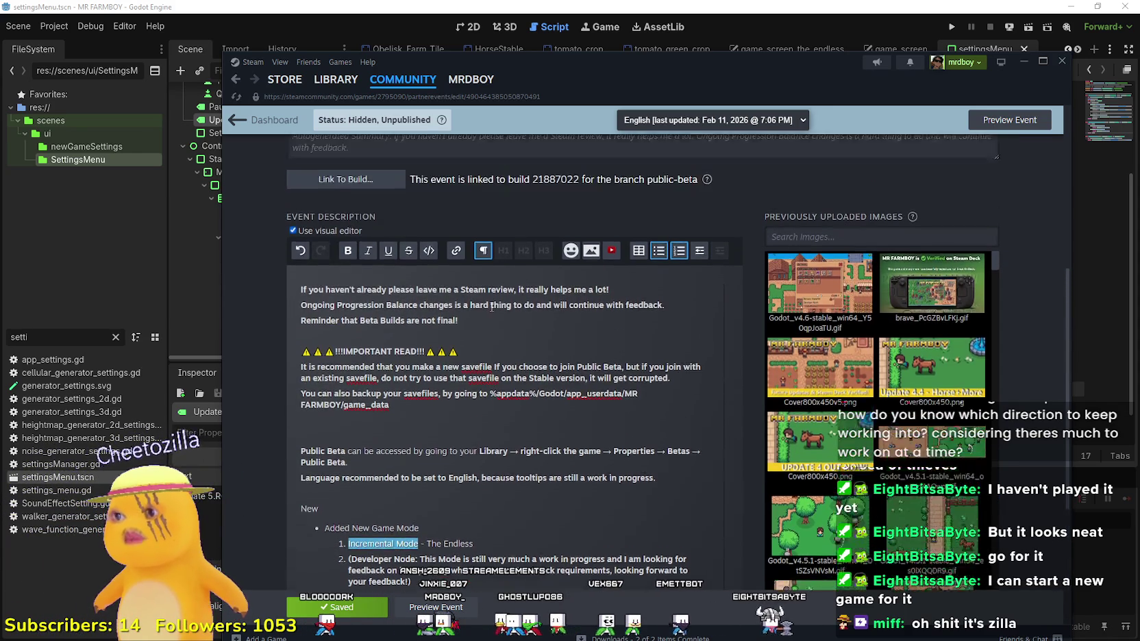
scroll(479, 446, "down", 3)
scroll(480, 447, "up", 5)
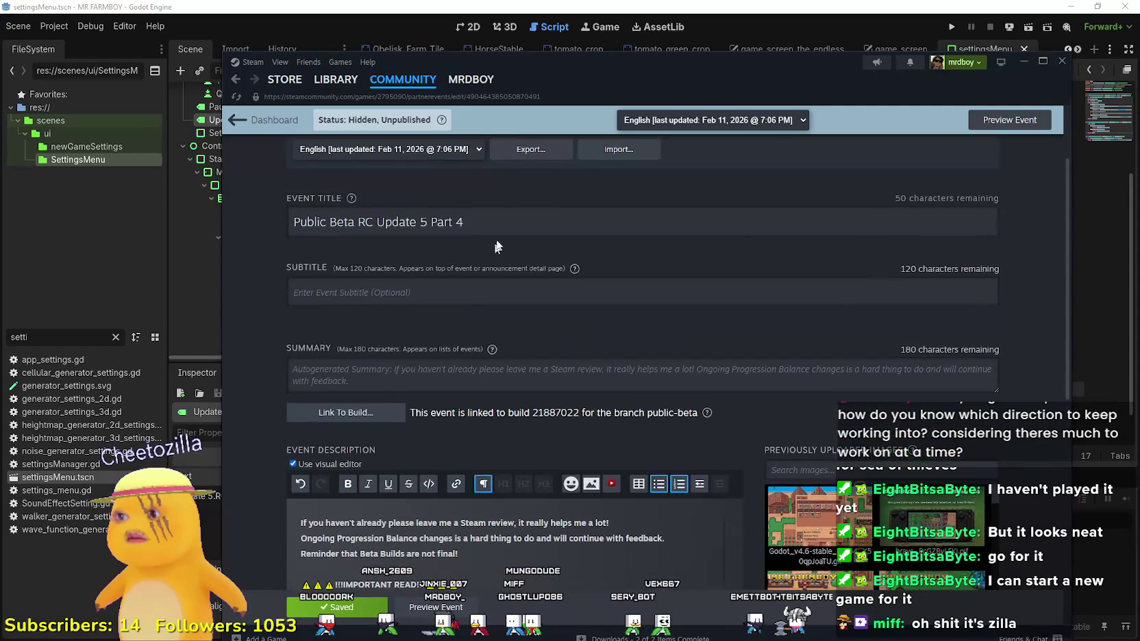
triple_click(493, 226)
left_click(497, 230)
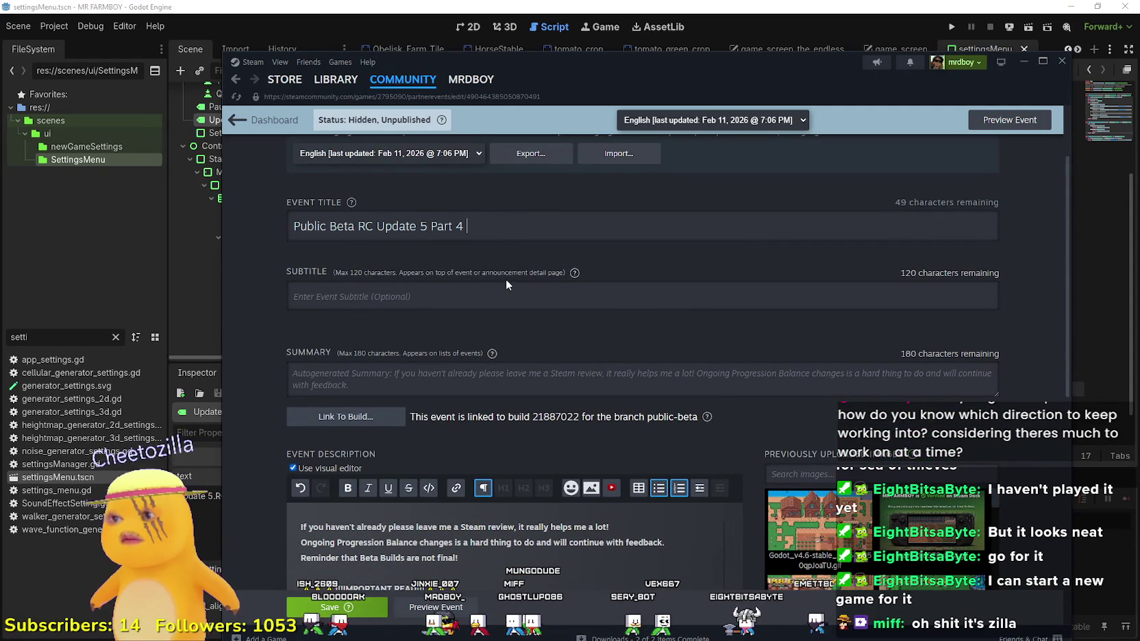
type("(Incremental Mode)")
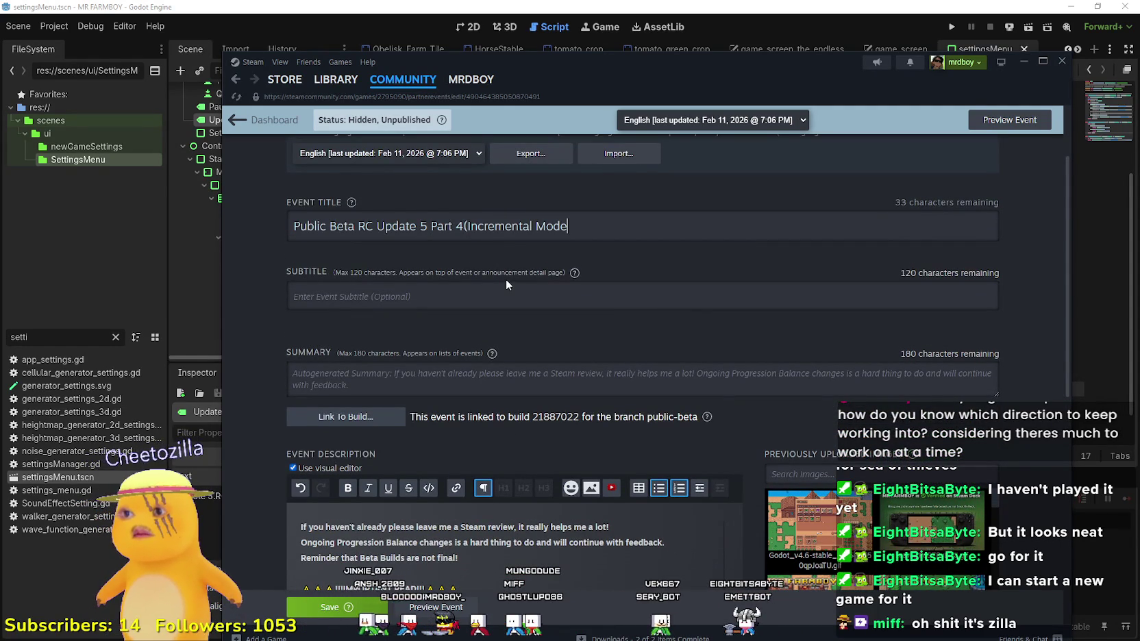
key("BackSpace")
key("BackSpace")
key("BackSpace")
type("Game MO")
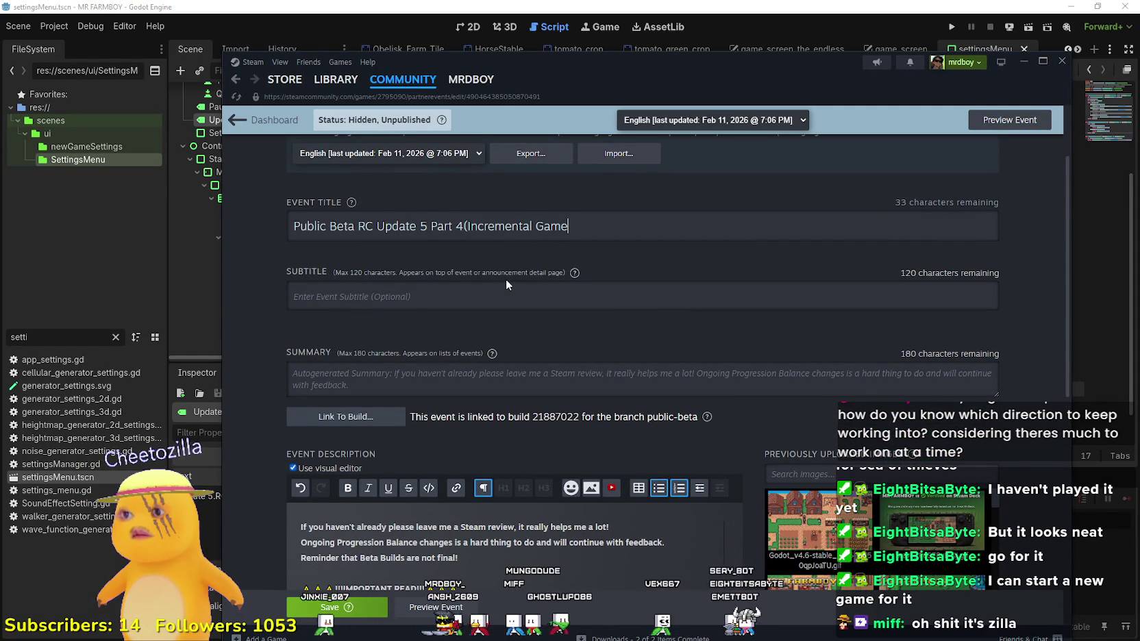
key("BackSpace")
type("ode)")
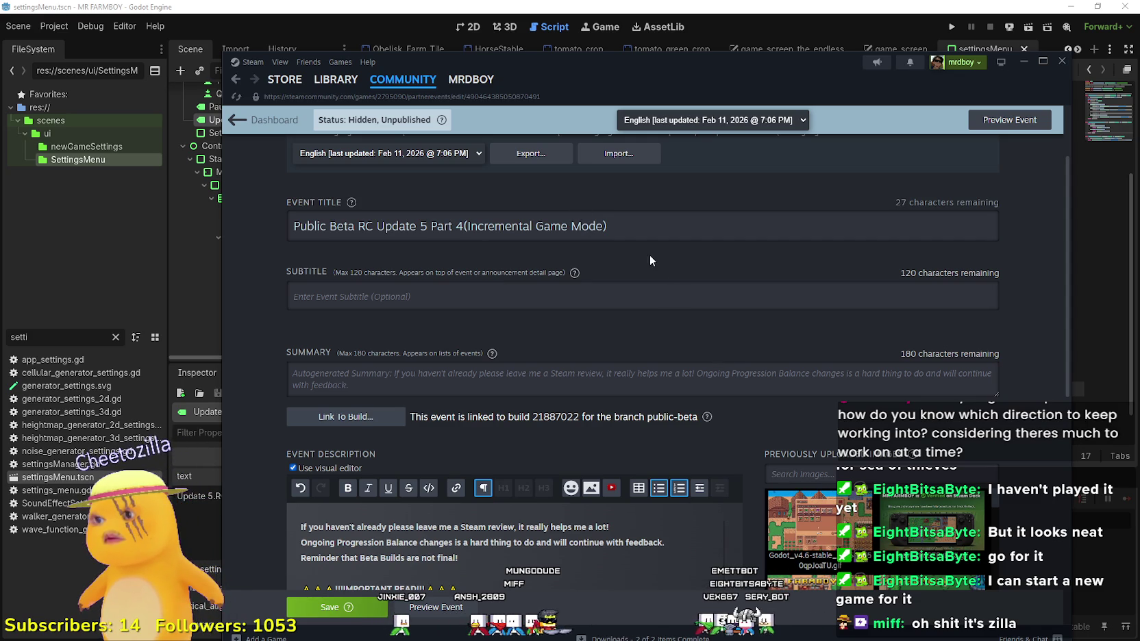
Step: Save the retitled event draft and bring the Godot preload_manager.gd script to the front
scroll(559, 411, "down", 4)
left_click(560, 487)
scroll(560, 487, "down", 3)
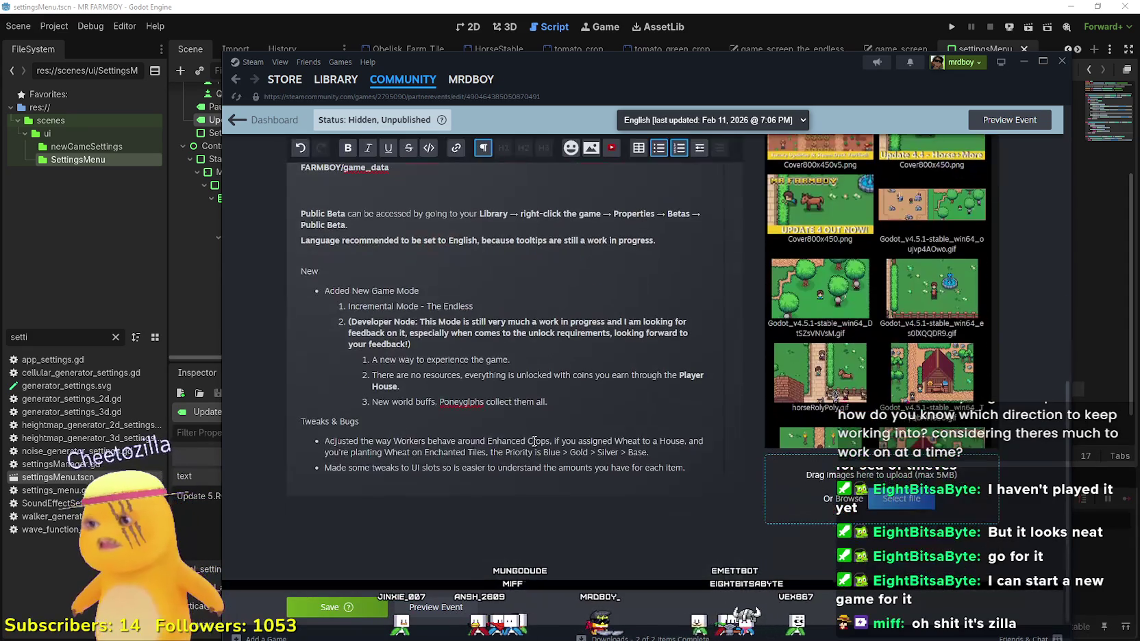
scroll(559, 487, "up", 2)
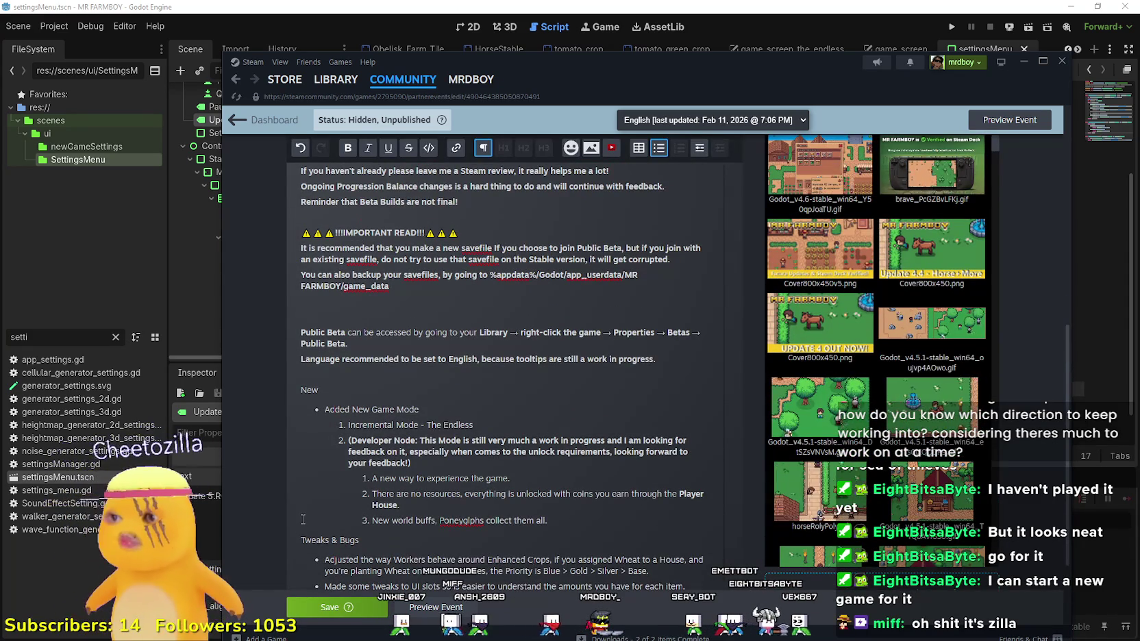
scroll(509, 539, "down", 1)
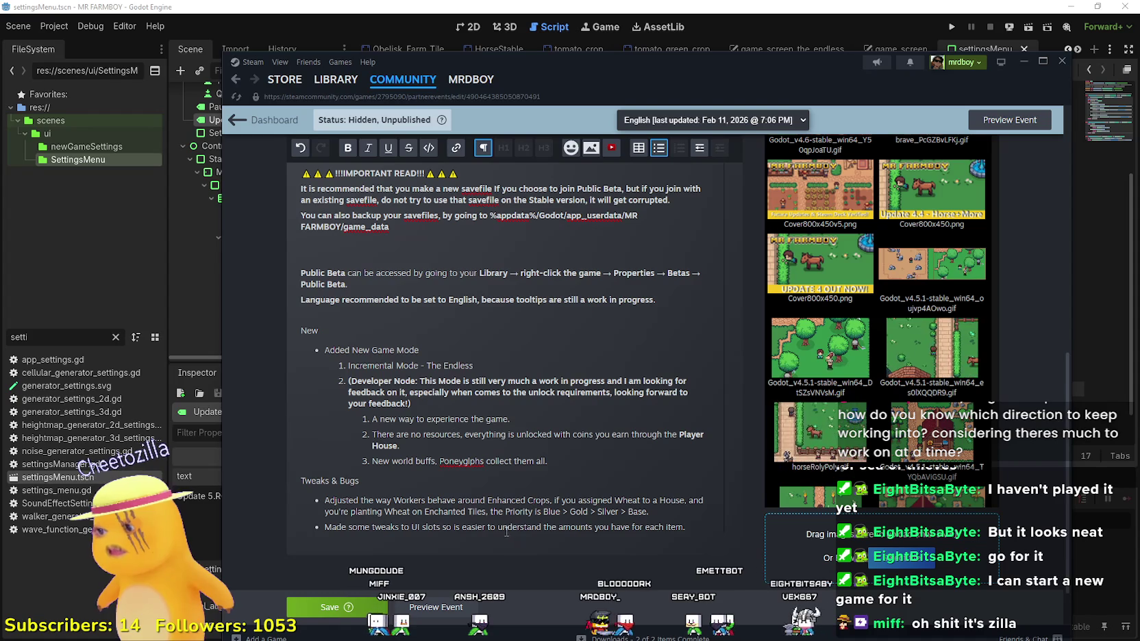
left_click(354, 616)
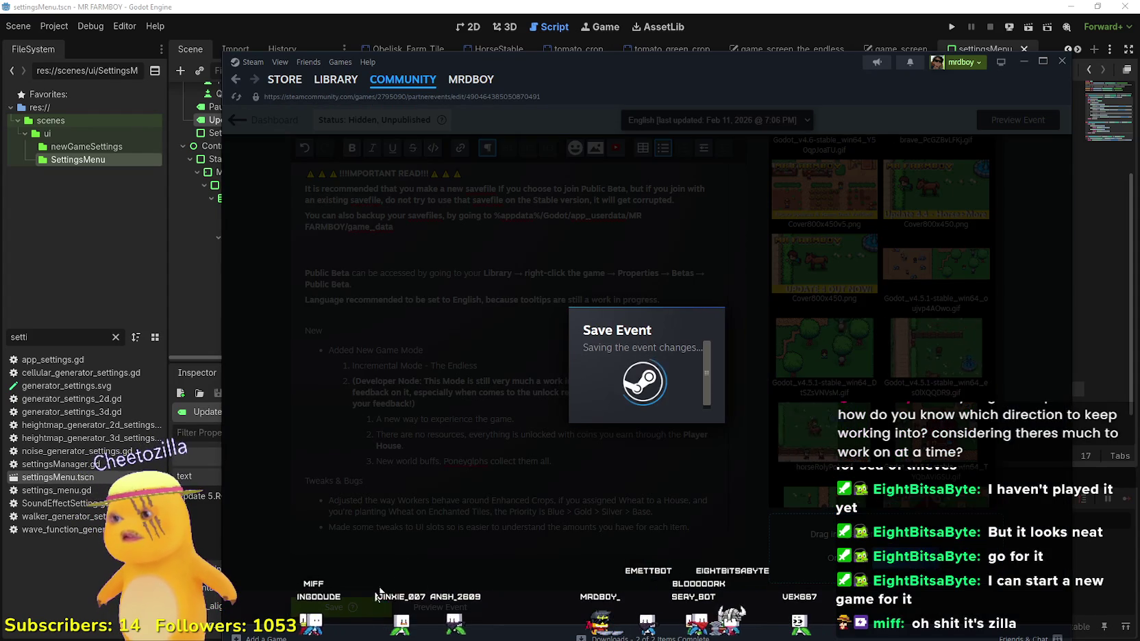
scroll(431, 502, "up", 1)
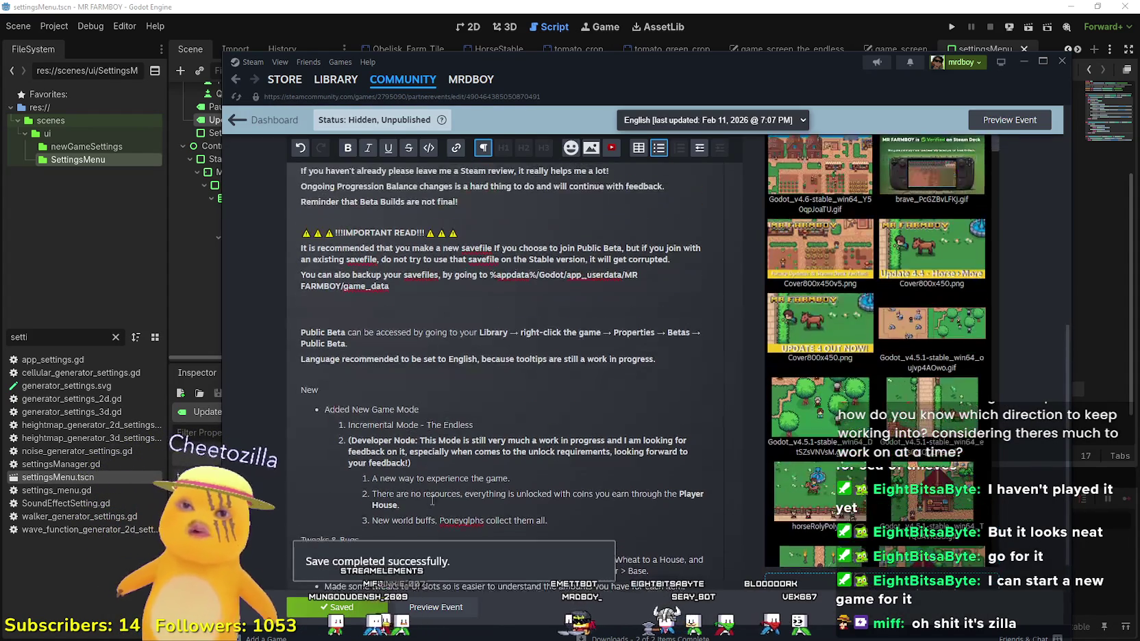
key("alt+Tab")
left_click(693, 330)
Step: Inspect get_item_data_for_enchanced in preload_manager.gd and the Errors list, then return to Steam
left_click(753, 375)
scroll(761, 377, "down", 1)
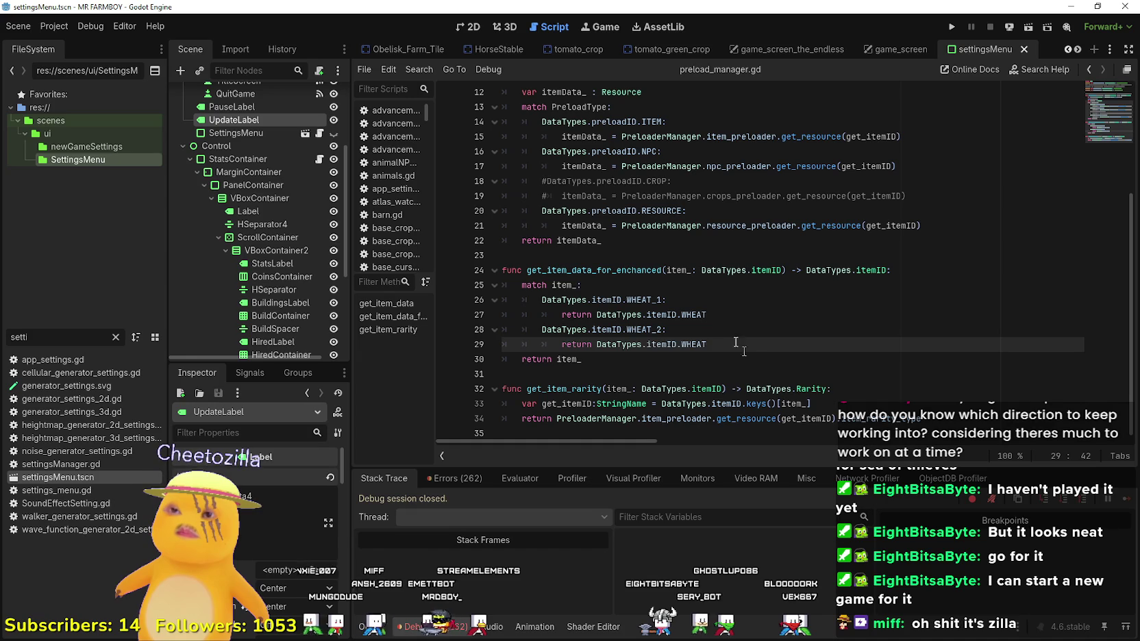
double_click(657, 270)
scroll(716, 380, "up", 2)
scroll(715, 379, "up", 2)
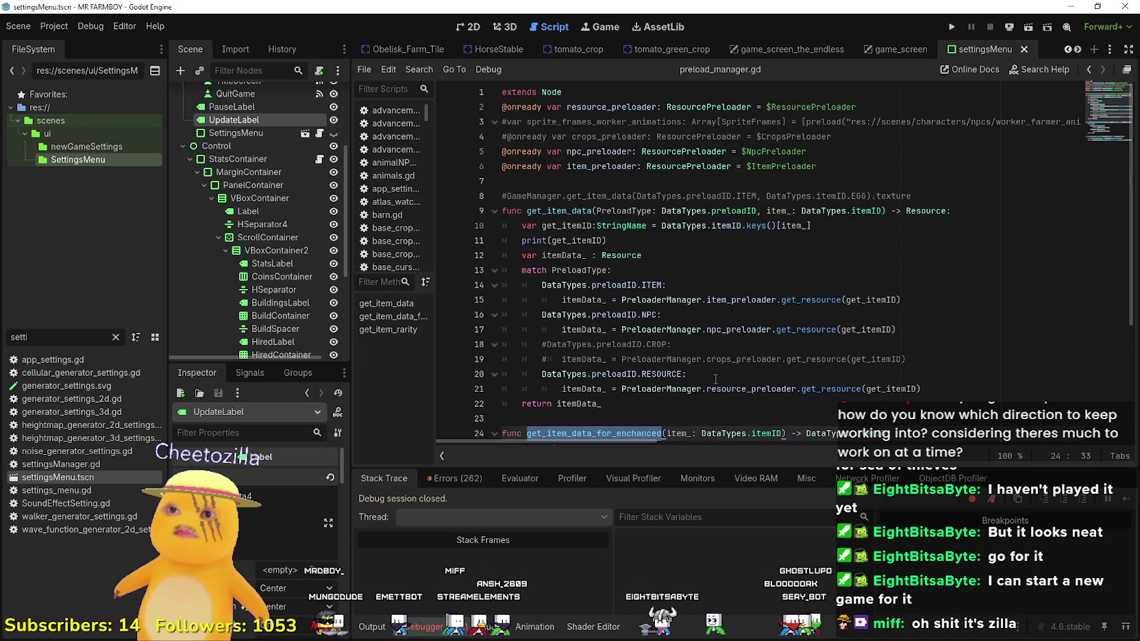
scroll(713, 363, "down", 3)
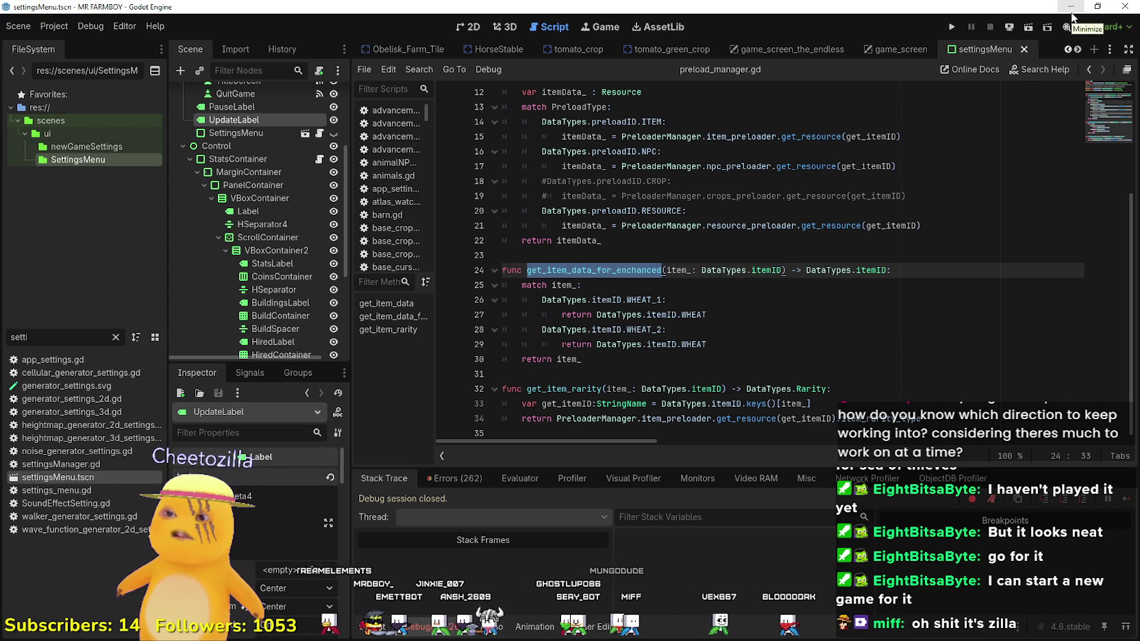
left_click(457, 478)
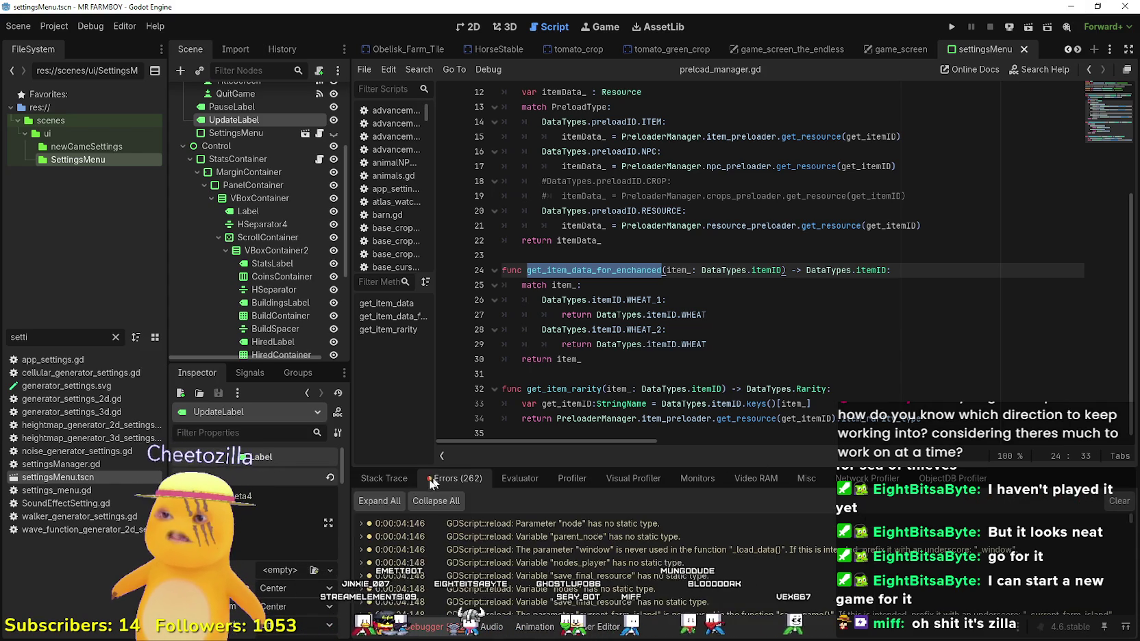
left_click(401, 478)
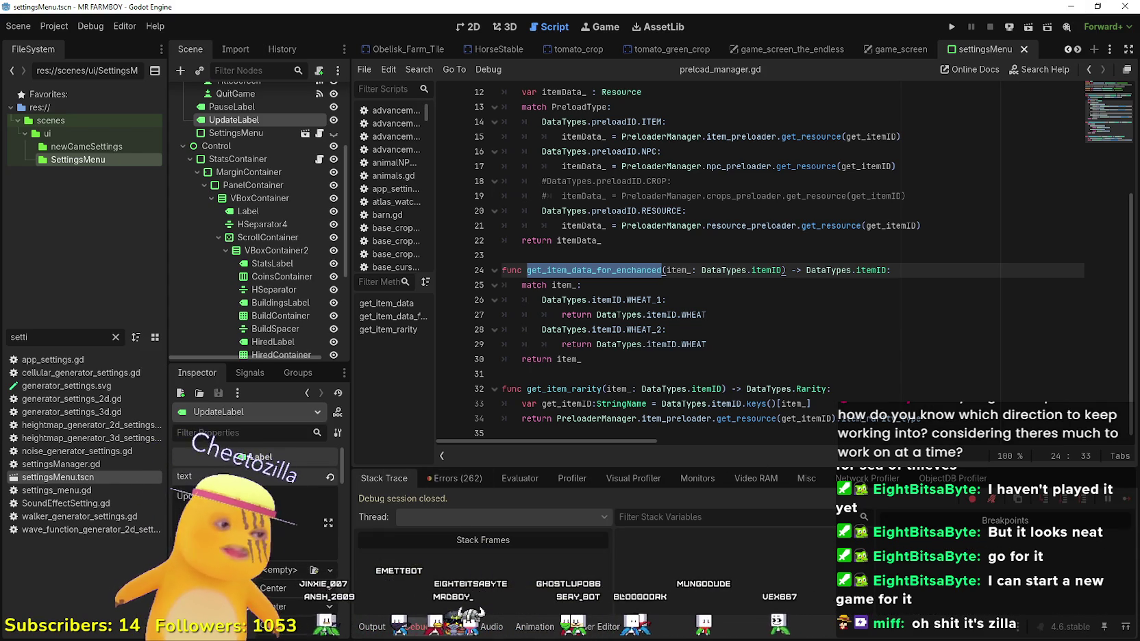
key("alt+Tab")
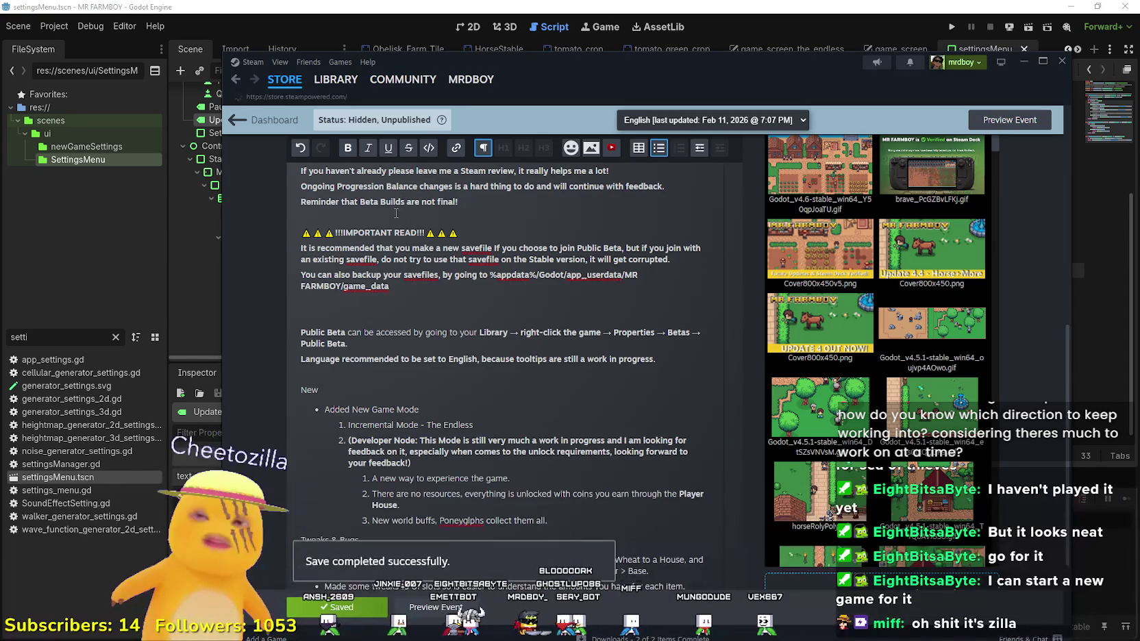
Step: Run Verify integrity of game files from MR FARMBOY's Installed Files properties in the library
left_click(285, 80)
left_click(335, 80)
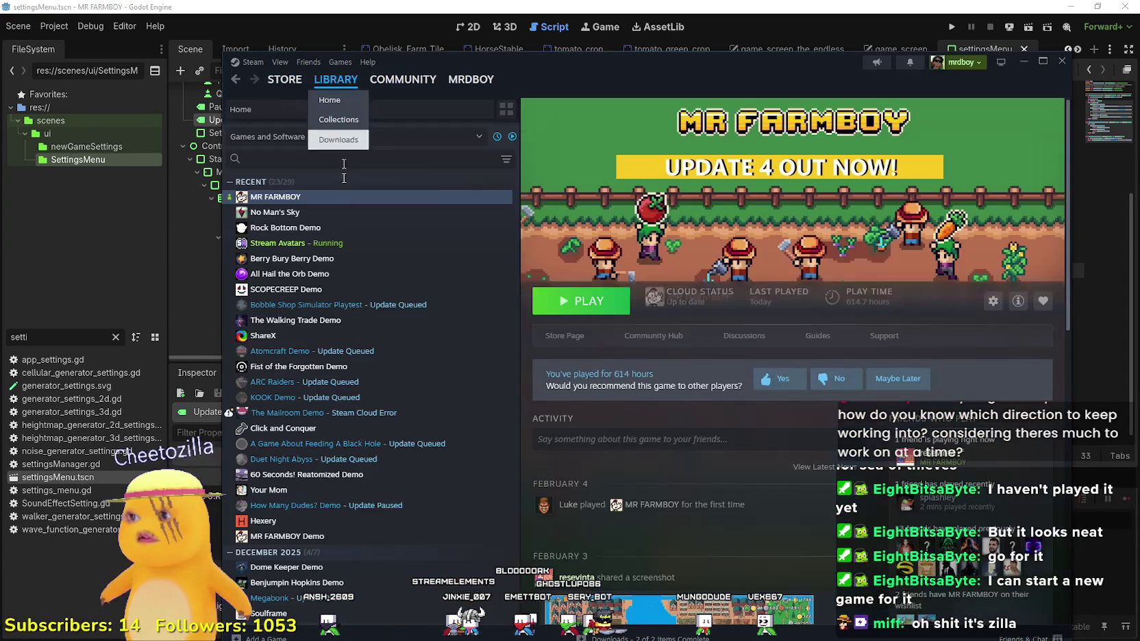
left_click(409, 201)
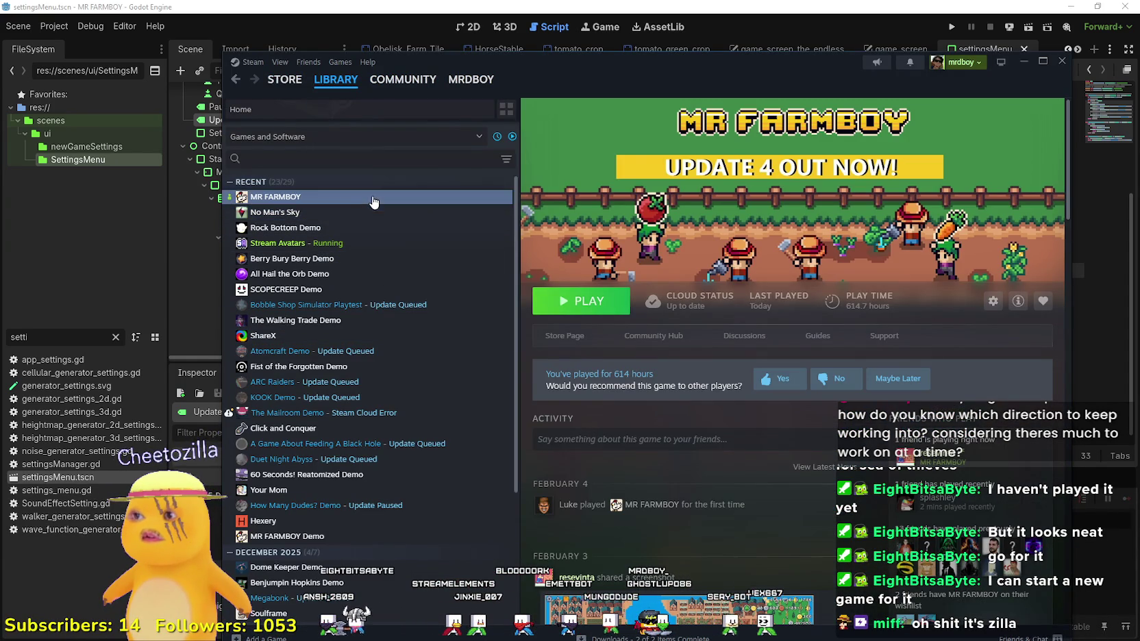
right_click(374, 201)
left_click(402, 288)
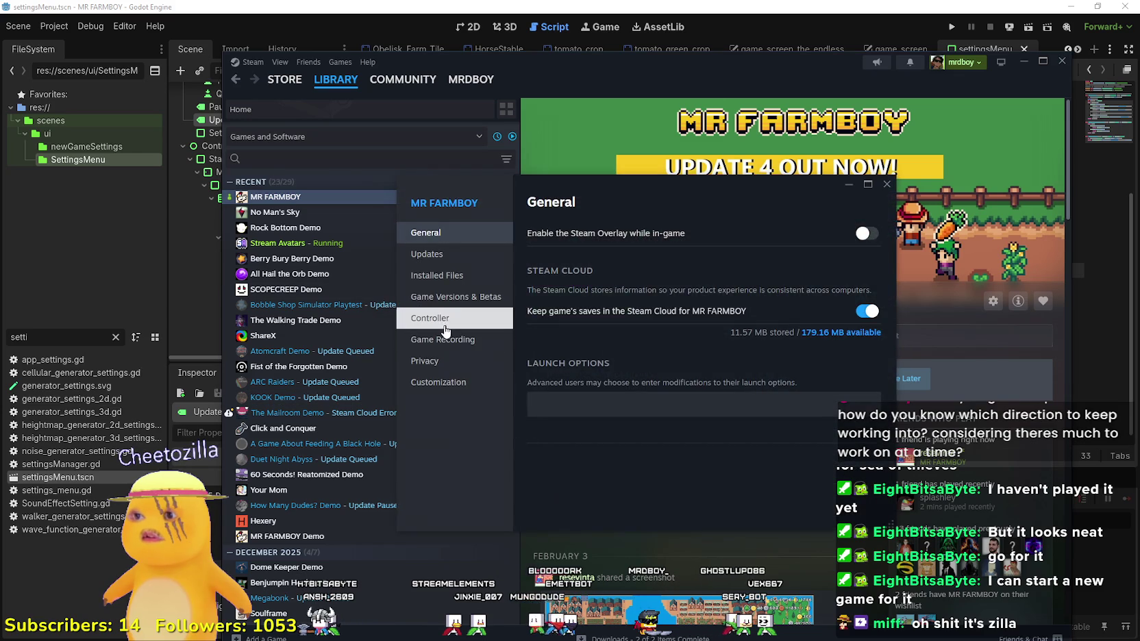
left_click(436, 275)
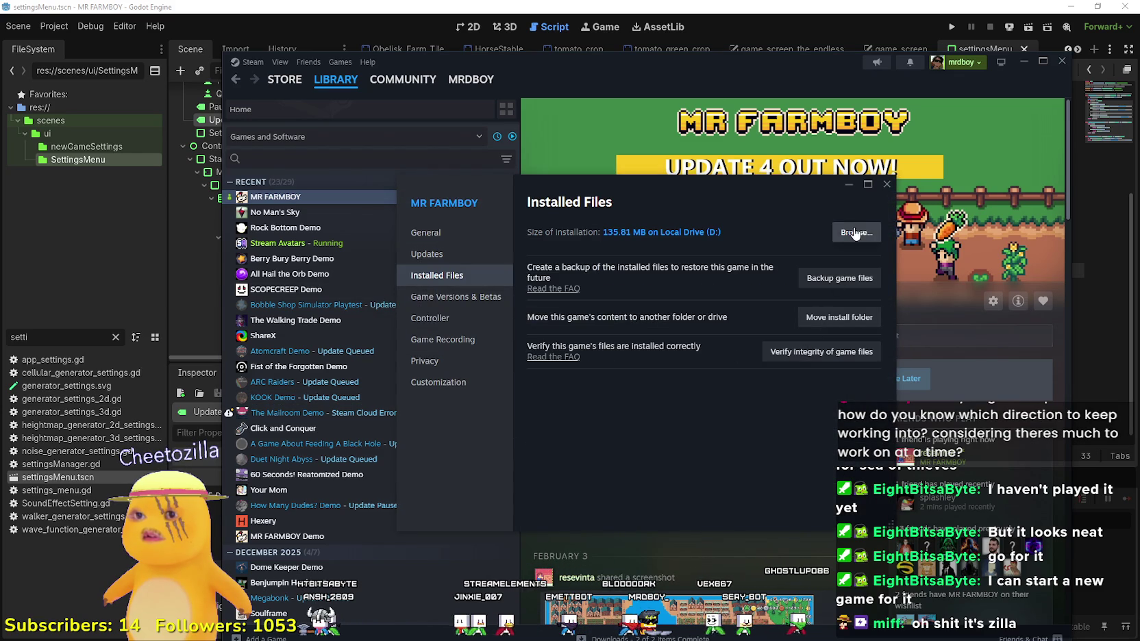
left_click(848, 351)
left_click(886, 184)
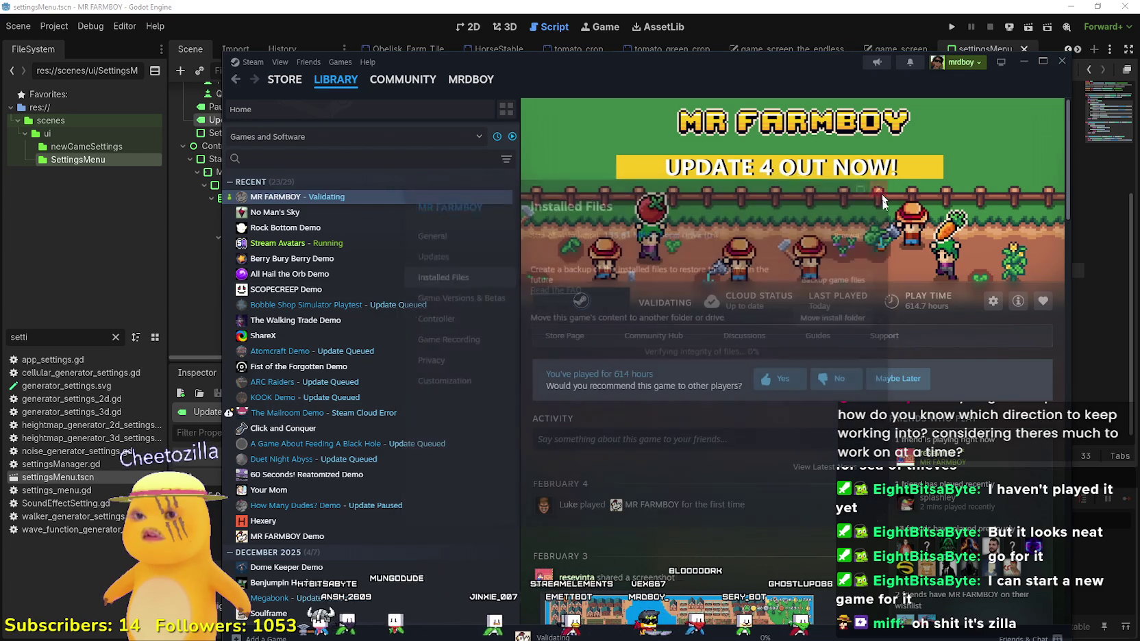
left_click_drag(732, 70, 724, 18)
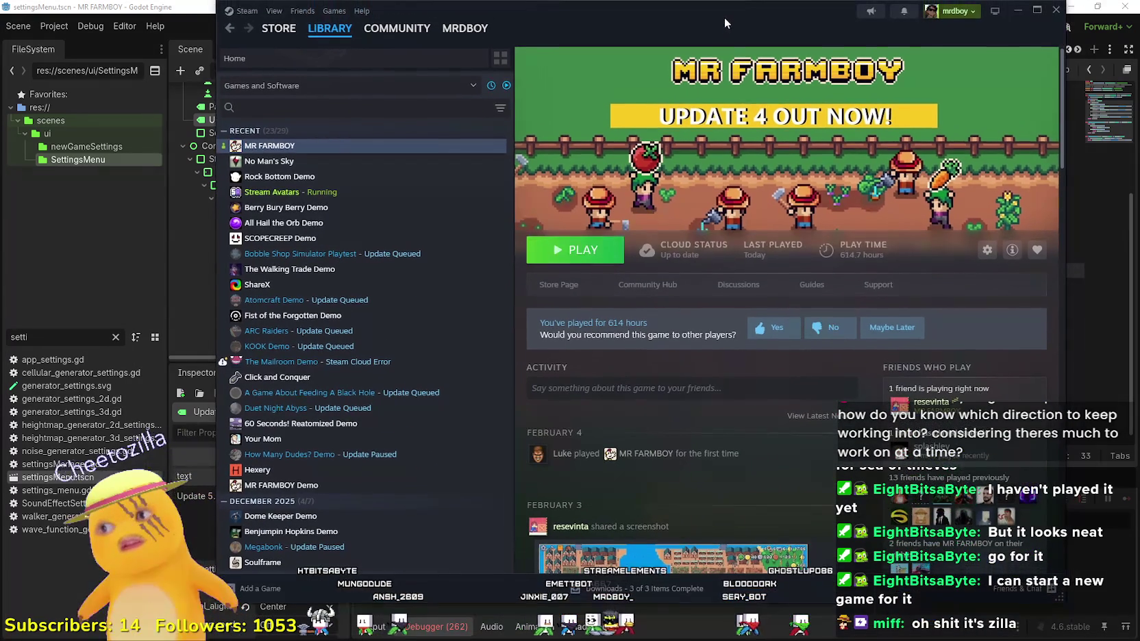
Step: Launch MR FARMBOY, clear the completed downloads, and go back to LIBRARY > Home
left_click(572, 248)
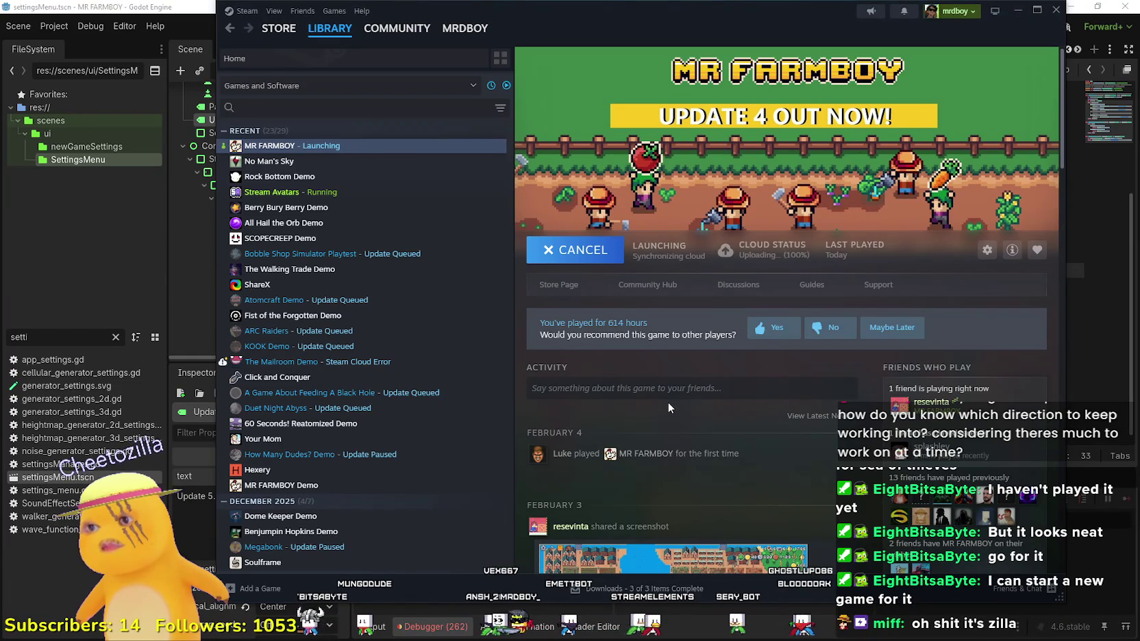
left_click(642, 588)
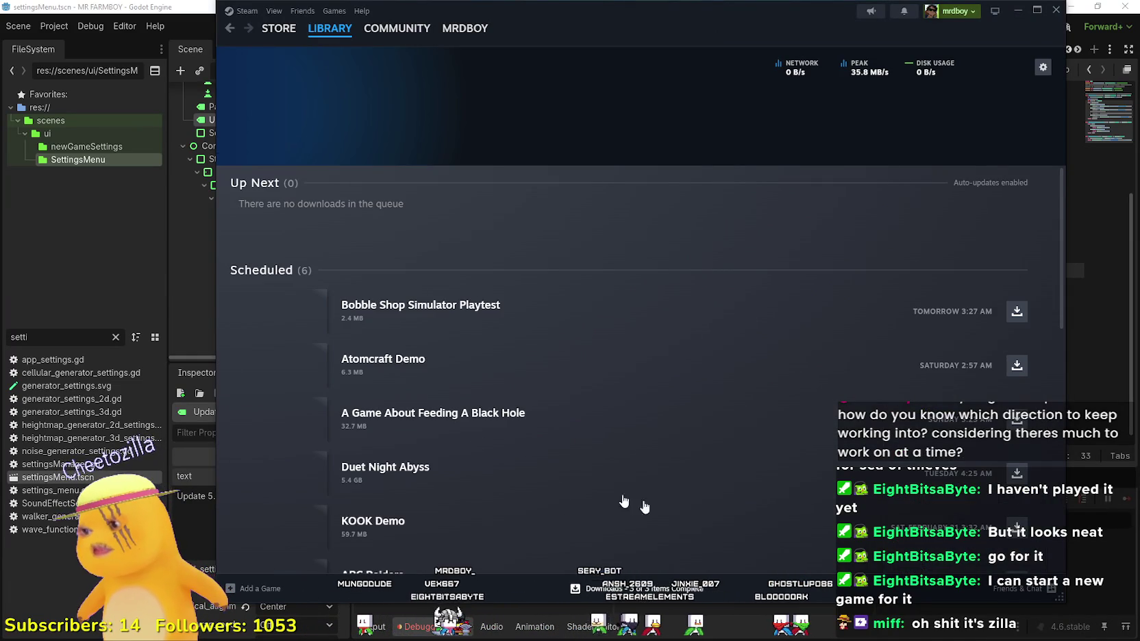
scroll(958, 411, "down", 2)
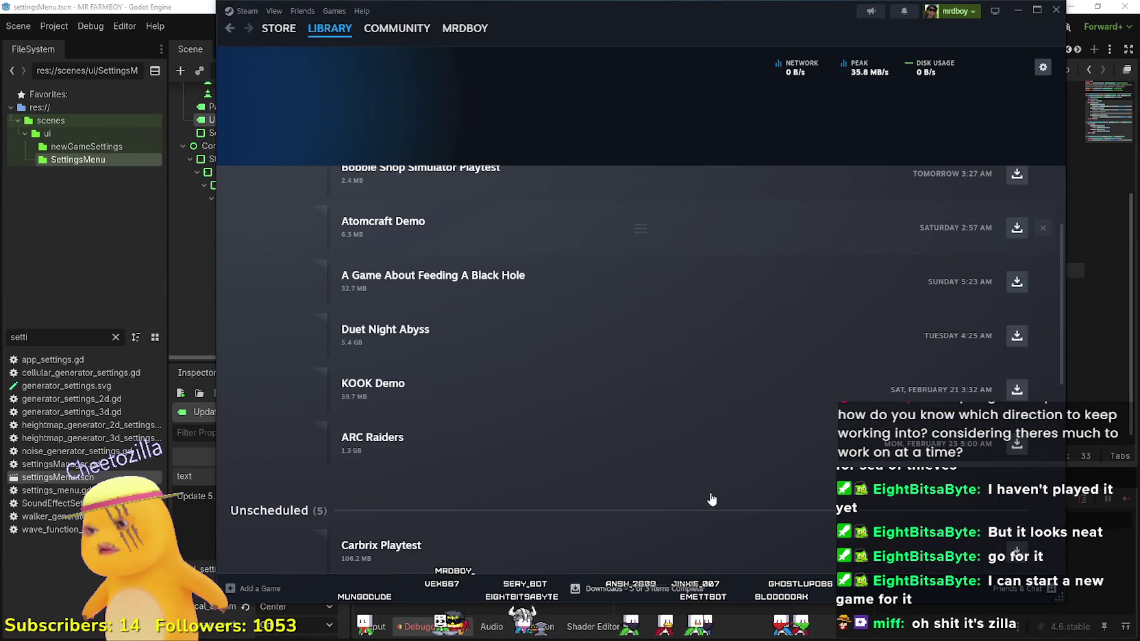
scroll(712, 500, "down", 6)
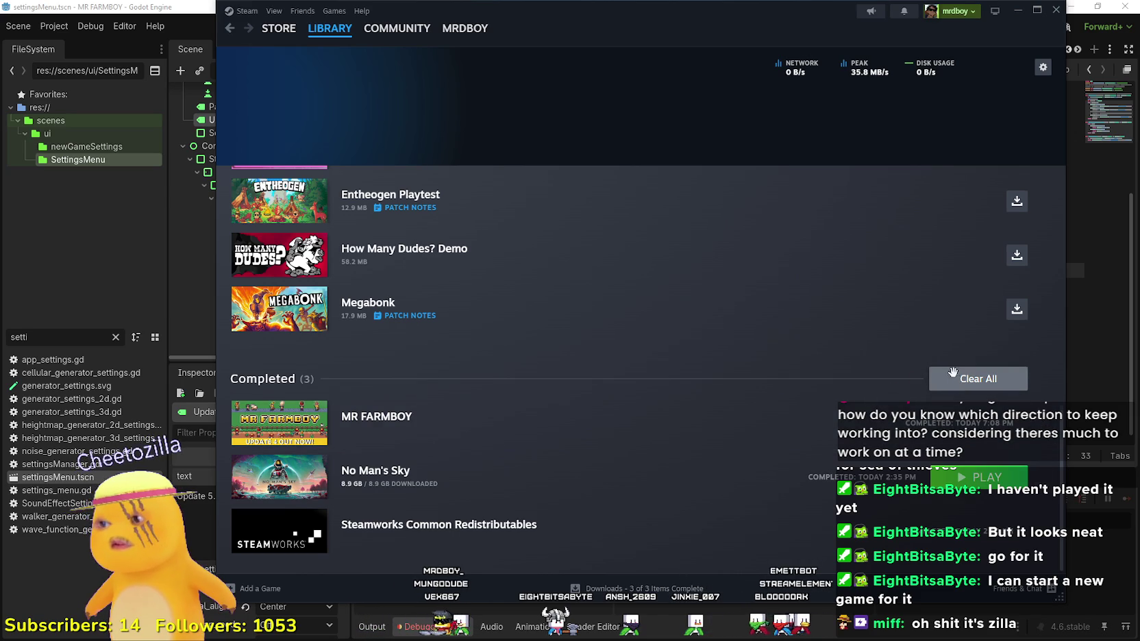
left_click(953, 372)
scroll(717, 408, "up", 10)
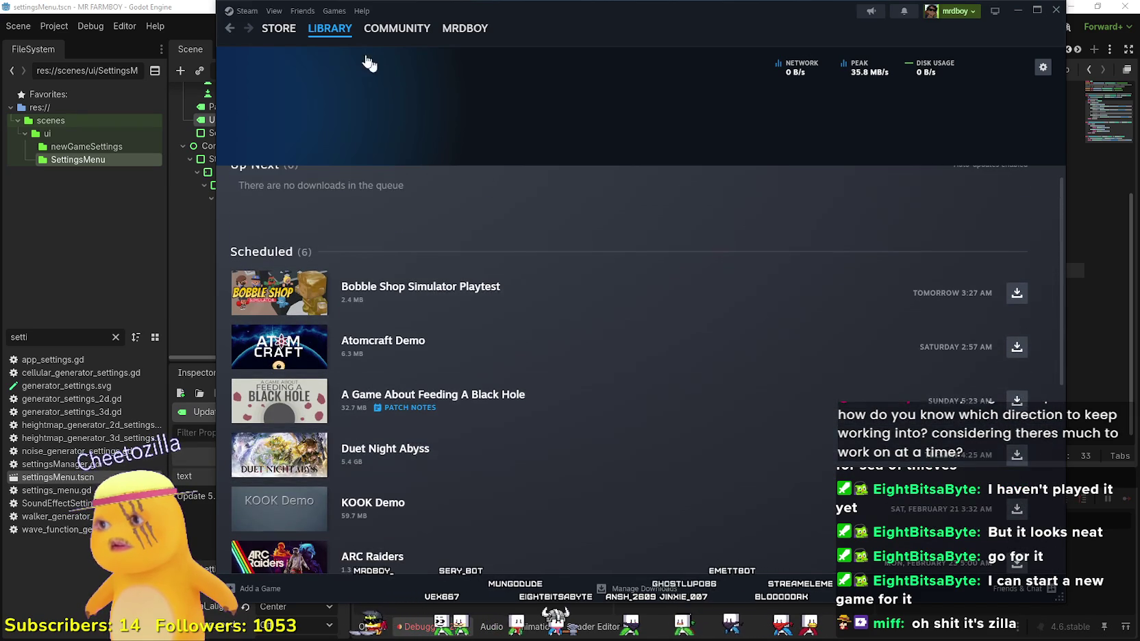
mouse_move(337, 29)
left_click(329, 49)
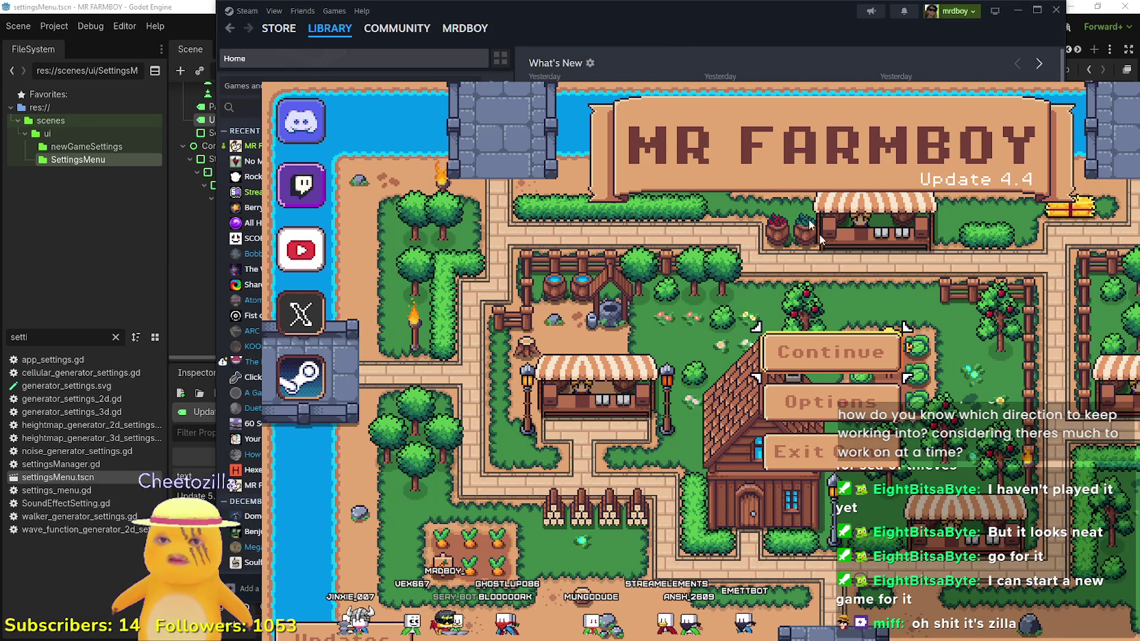
Step: Quit MR FARMBOY and select the public-beta branch under Game Versions & Betas in Properties
left_click(800, 458)
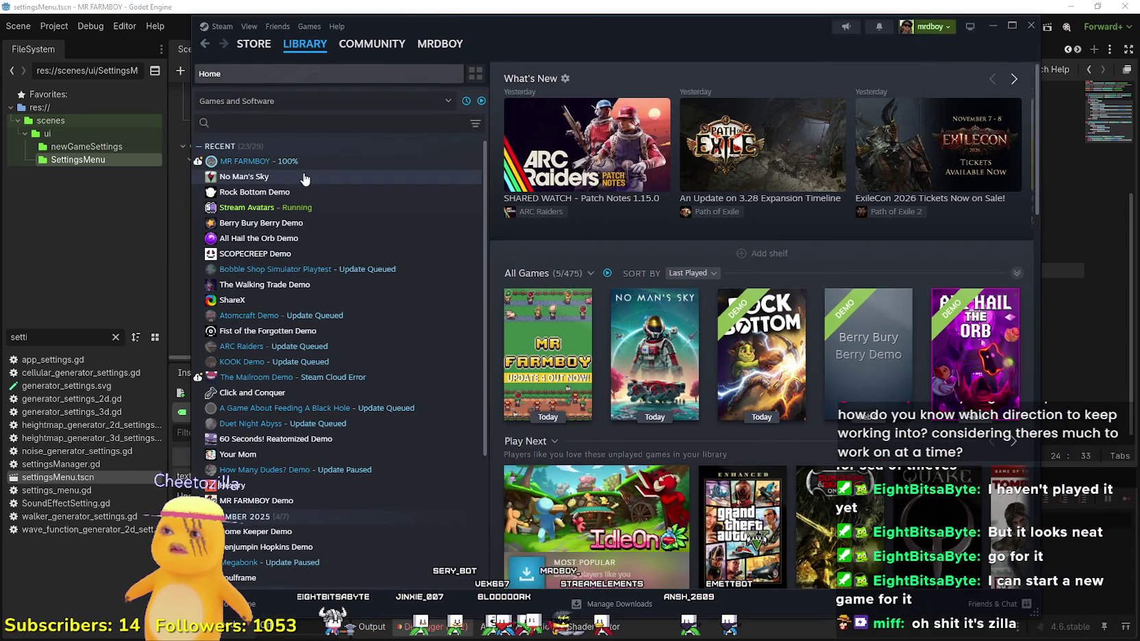
right_click(286, 161)
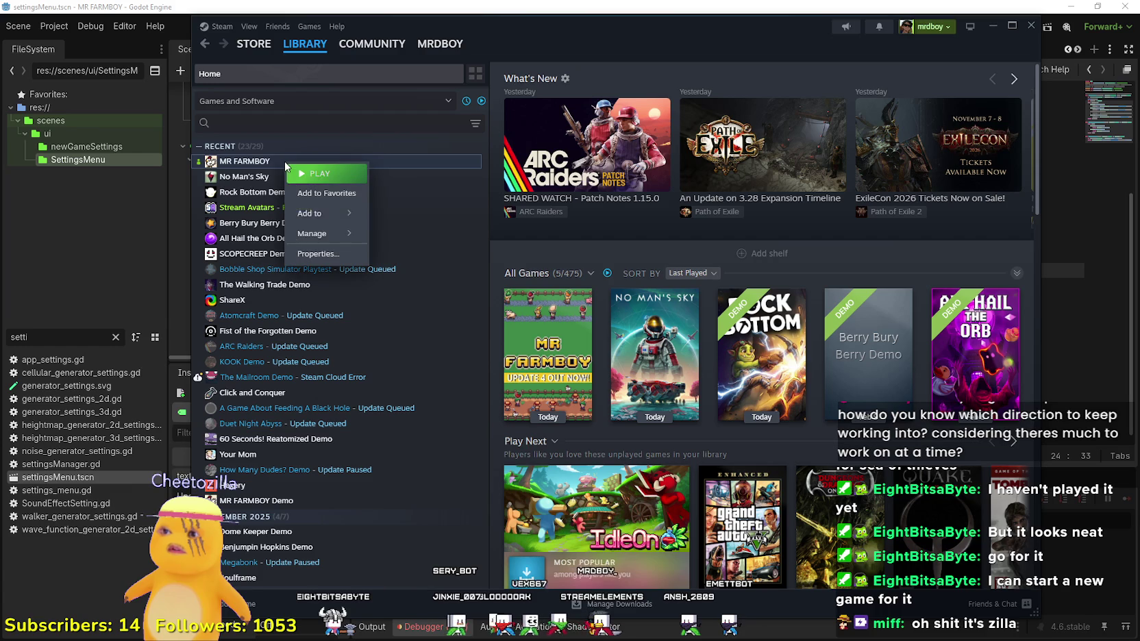
mouse_move(312, 233)
left_click(316, 254)
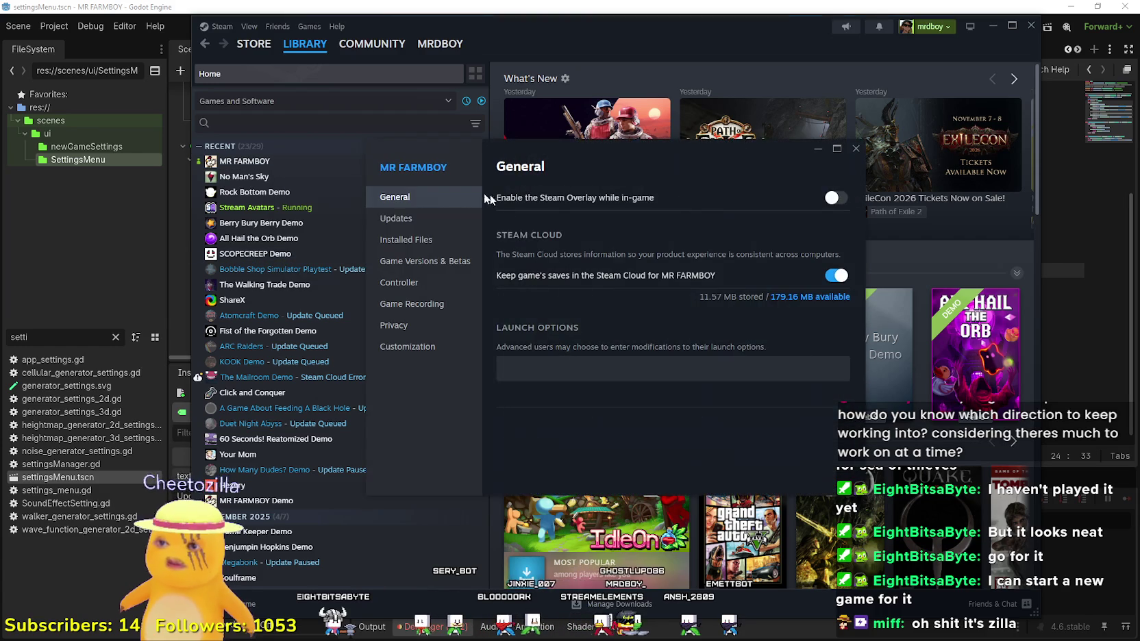
left_click(429, 218)
left_click(407, 240)
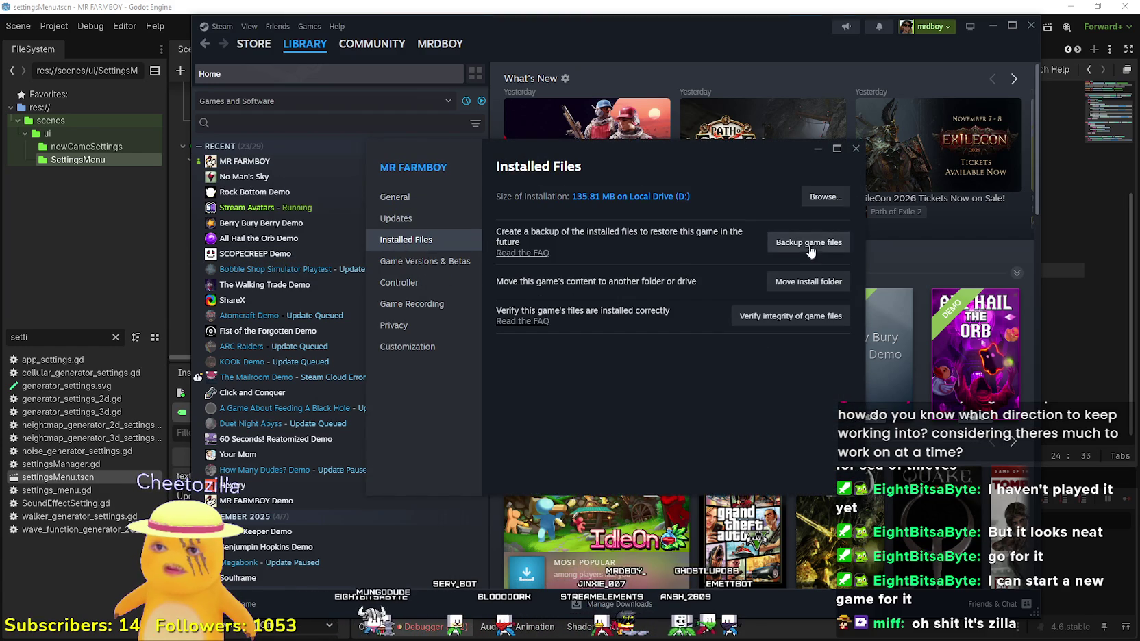
left_click(422, 261)
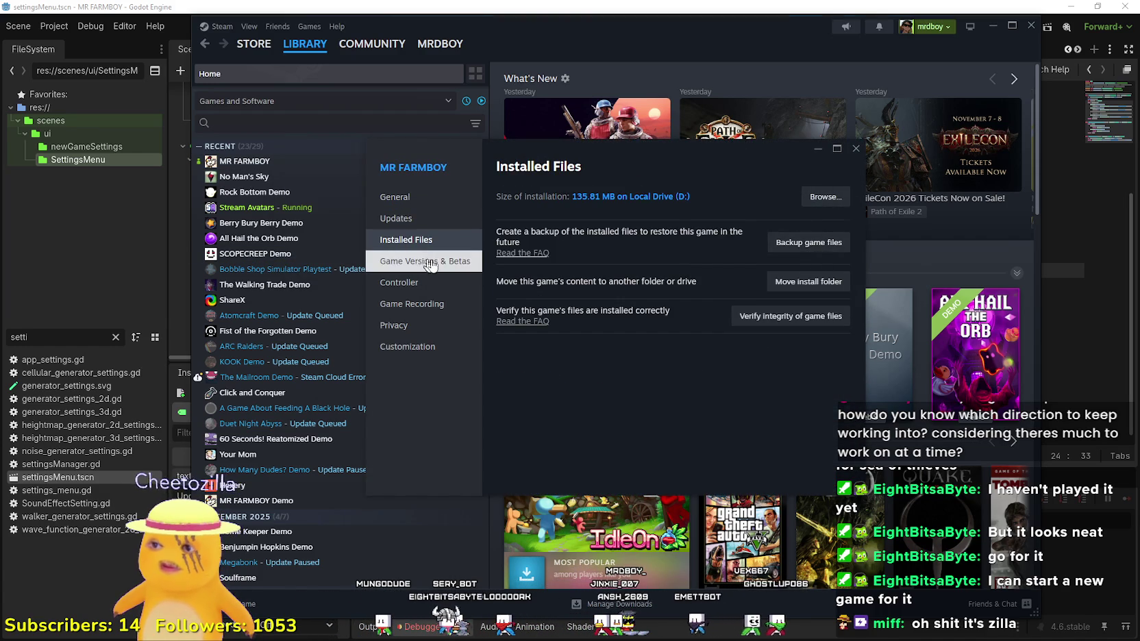
left_click(634, 312)
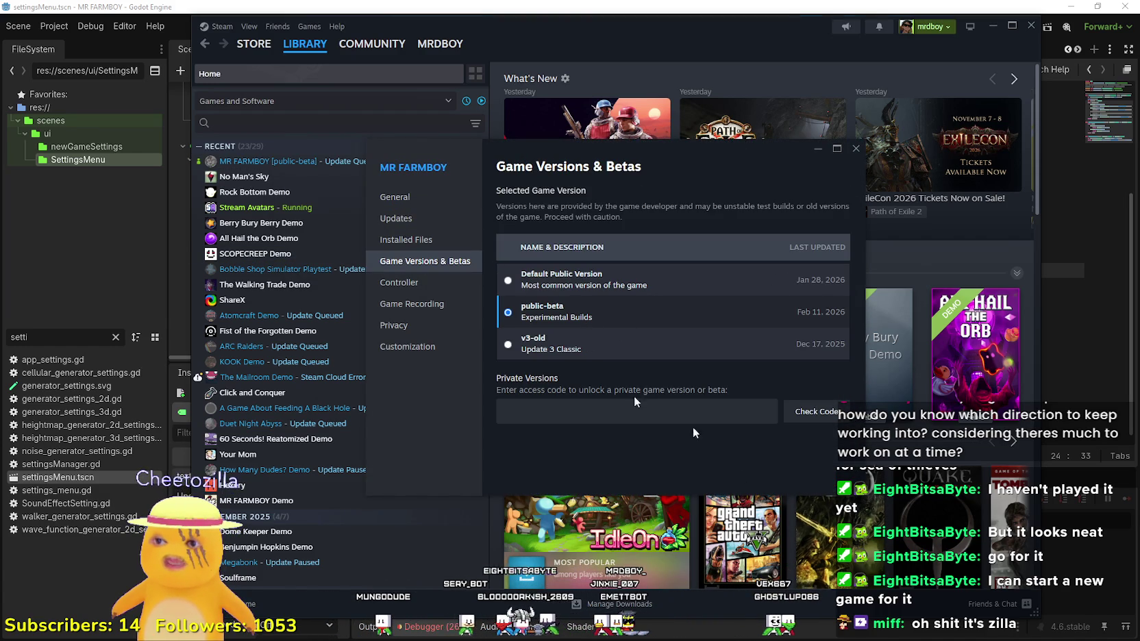
left_click(856, 149)
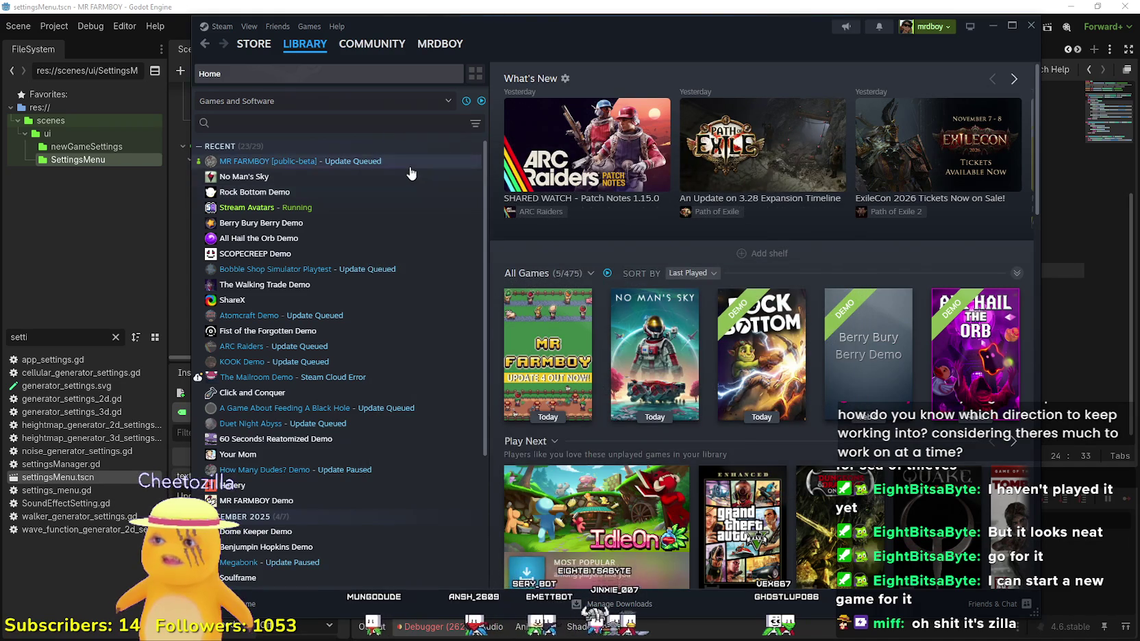
left_click(431, 161)
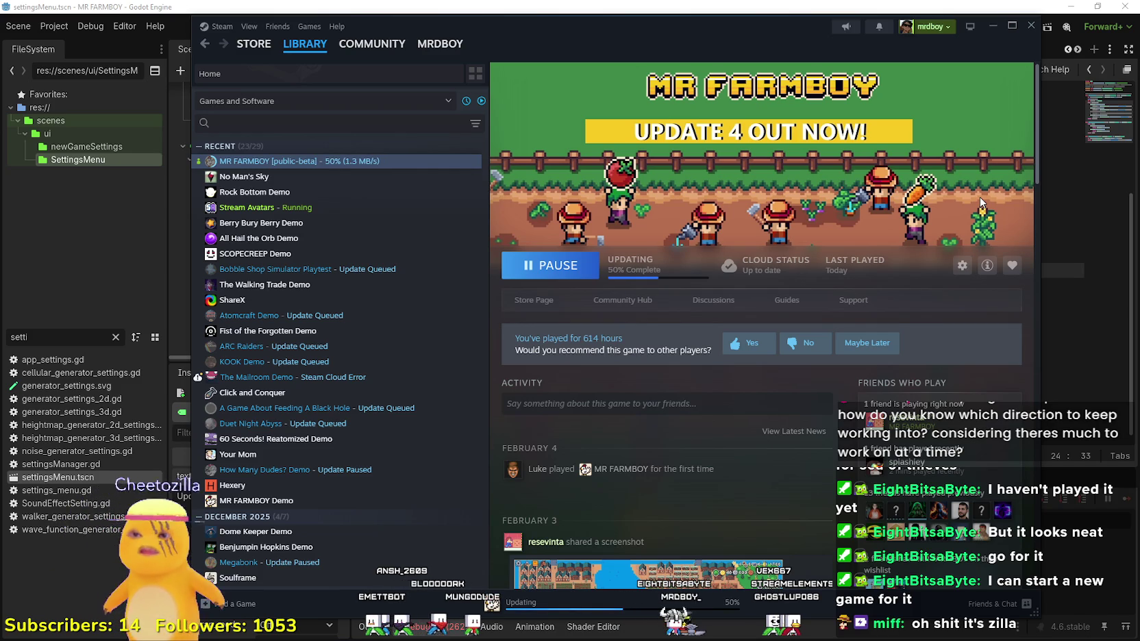
Step: Watch the MR FARMBOY public-beta download in Downloads until it appears under Completed
left_click(698, 605)
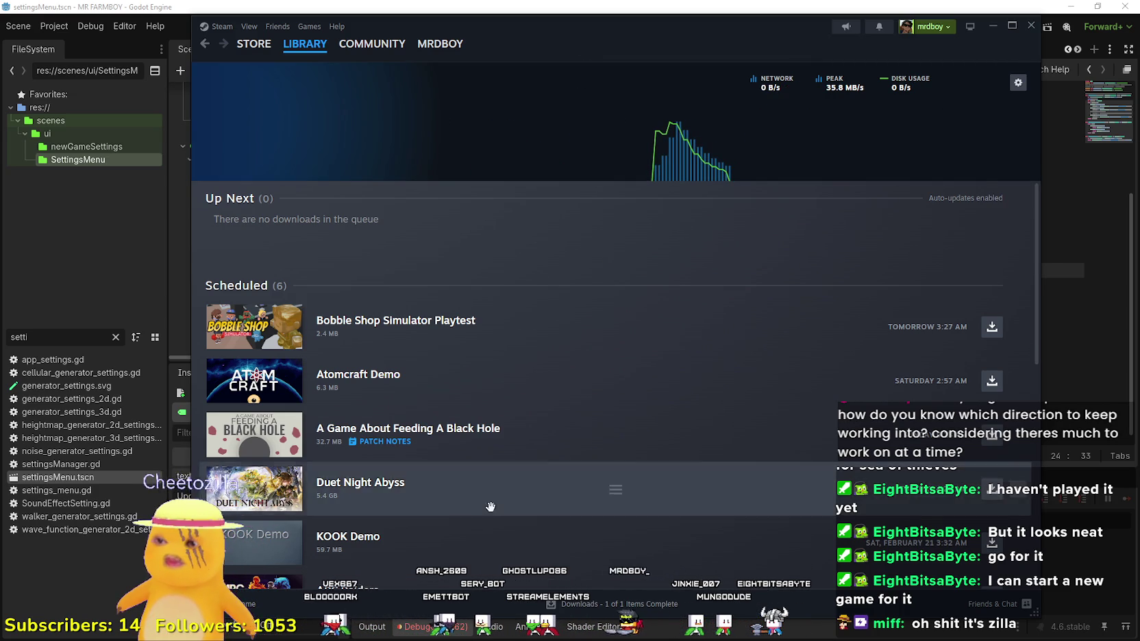
scroll(491, 496, "down", 3)
scroll(497, 485, "down", 5)
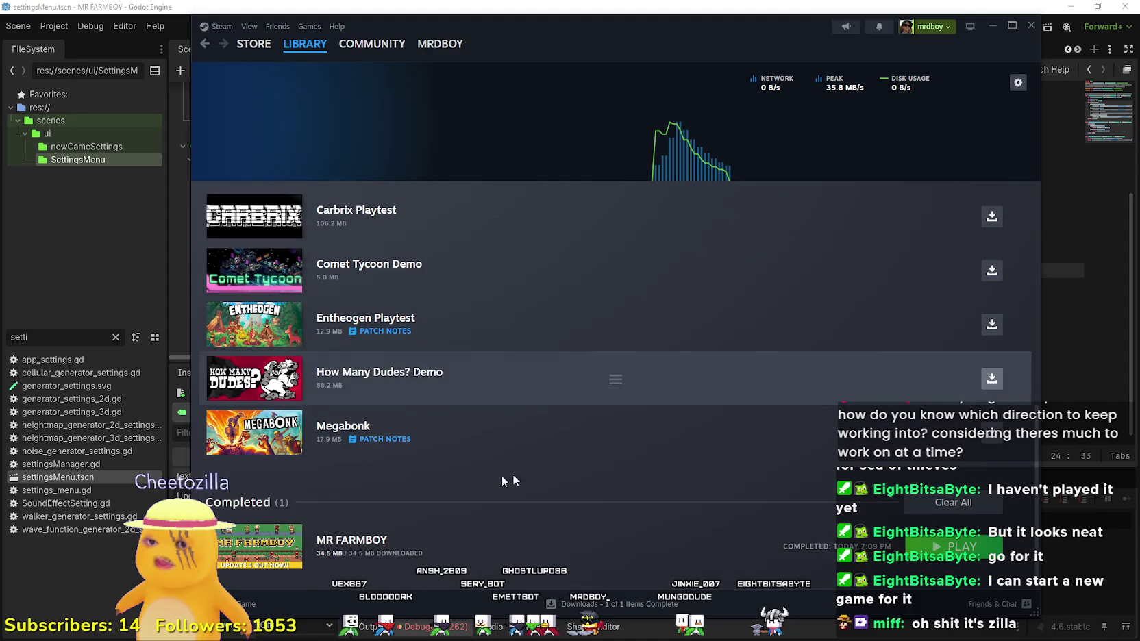
scroll(725, 484, "up", 10)
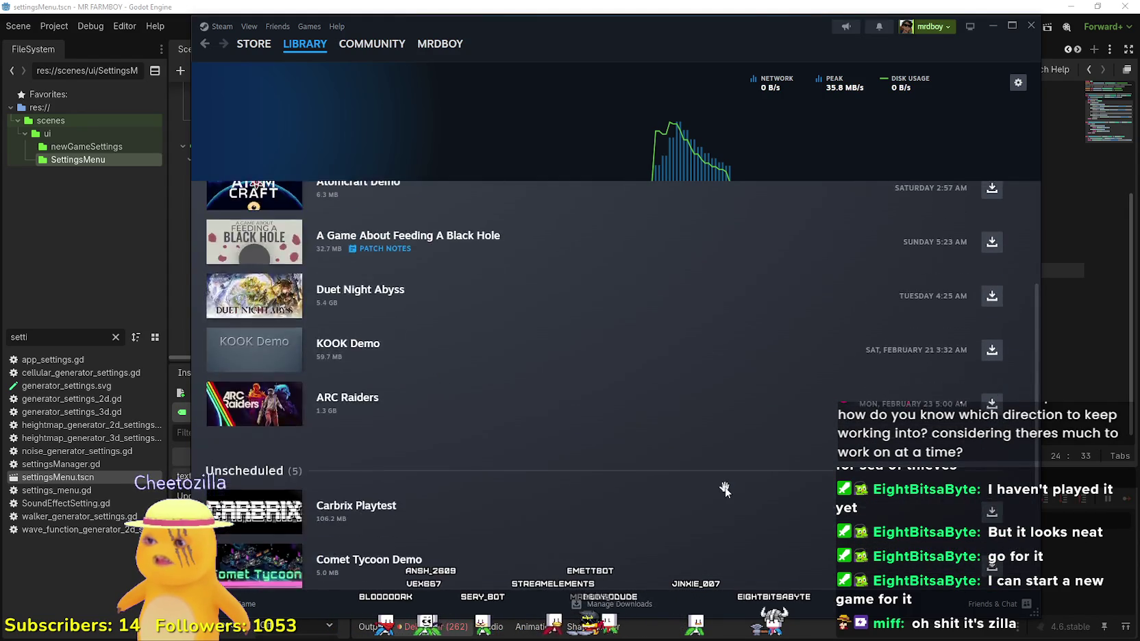
Step: Open MR FARMBOY [public-beta] from library Home, press Play, and scroll its activity feed
mouse_move(302, 53)
left_click(332, 83)
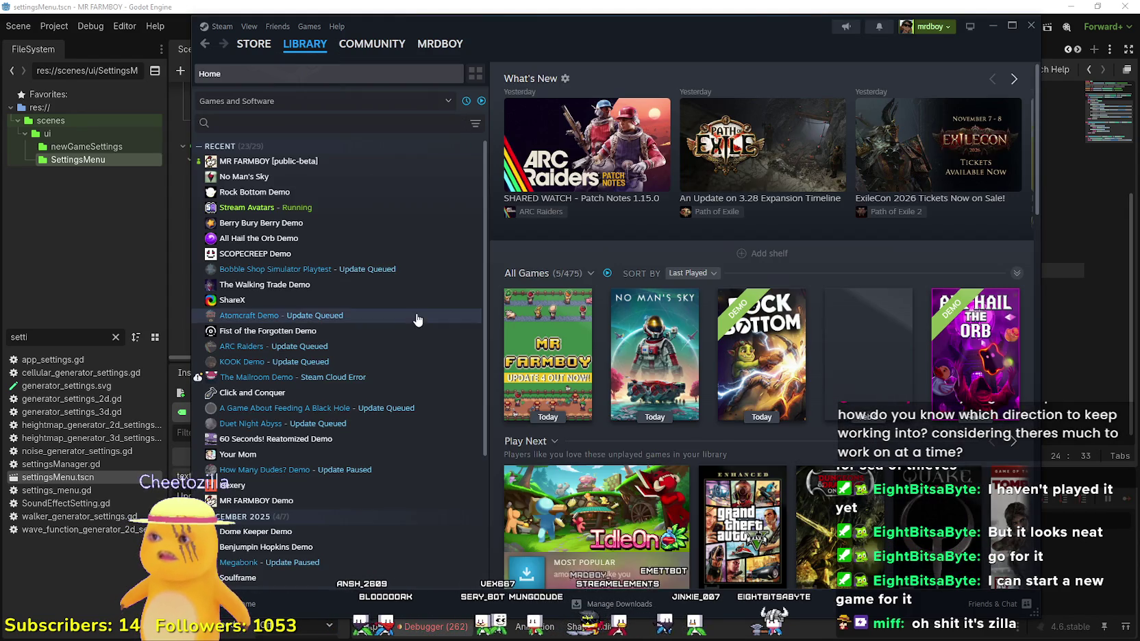
left_click(359, 161)
left_click(538, 260)
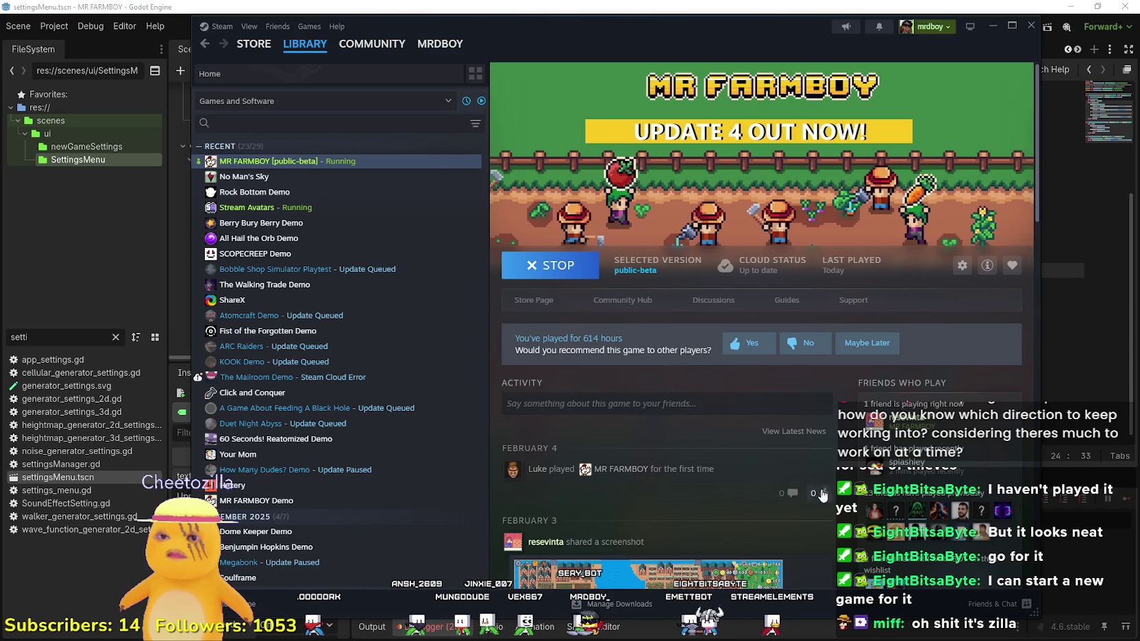
scroll(806, 494, "down", 5)
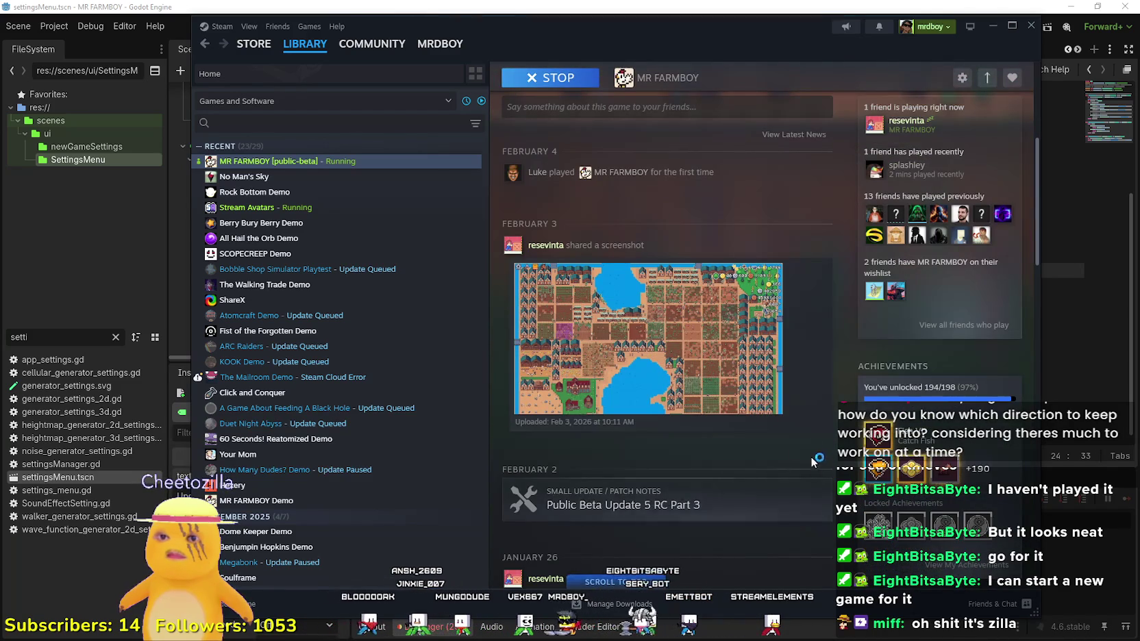
scroll(778, 442, "down", 3)
scroll(775, 453, "down", 5)
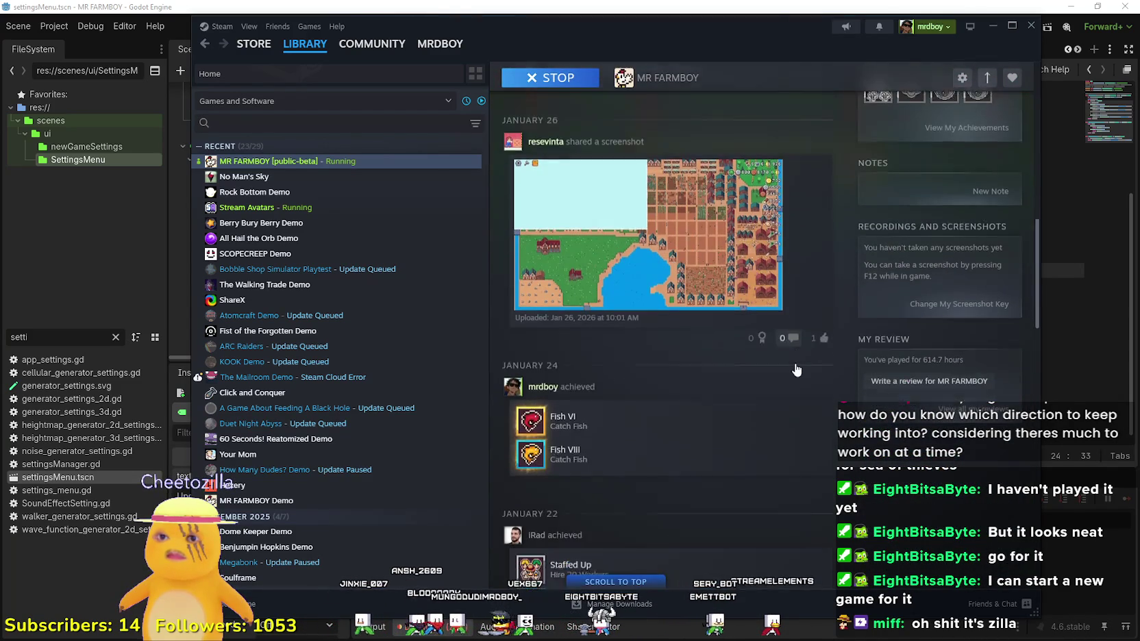
scroll(811, 391, "down", 3)
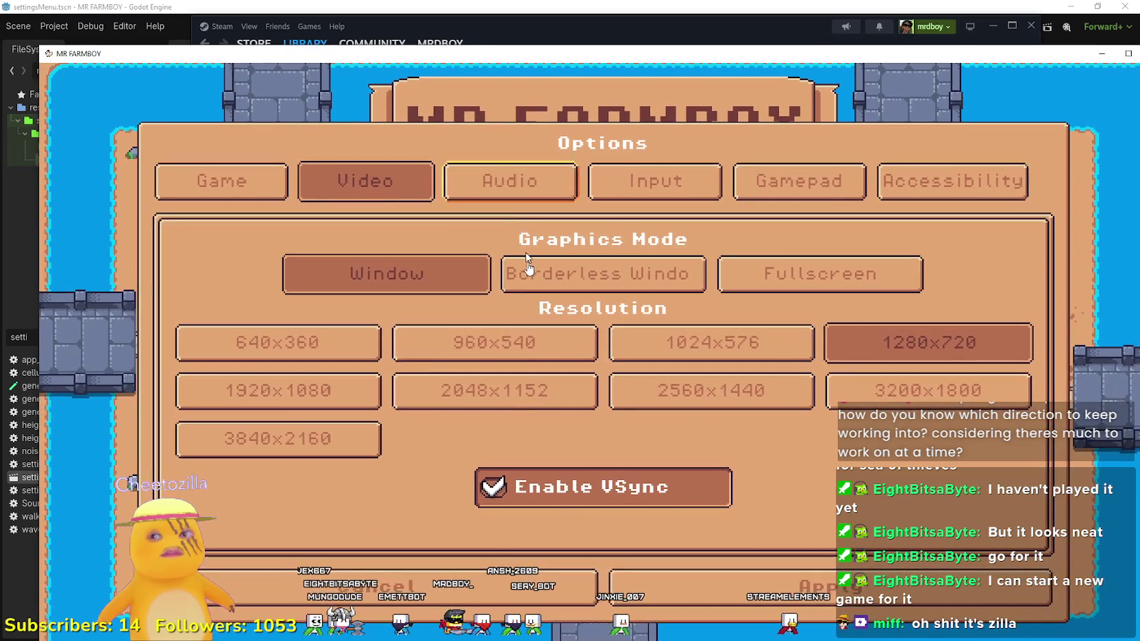
Step: Choose Borderless Window in Video options and apply, then reopen Options and apply again
left_click(535, 267)
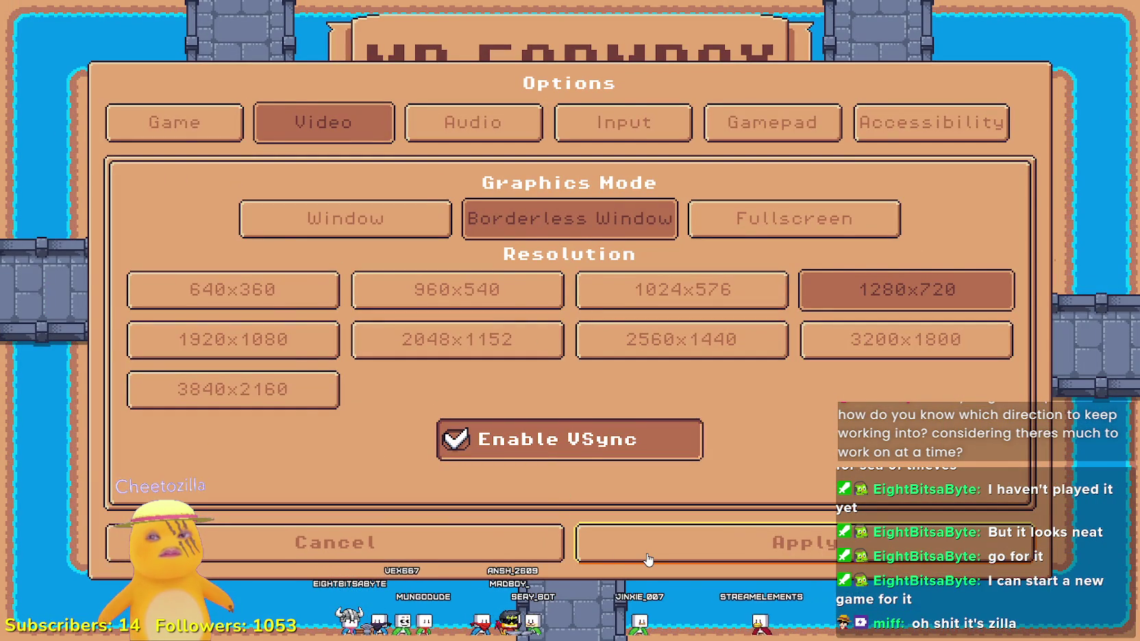
left_click(646, 556)
left_click(558, 318)
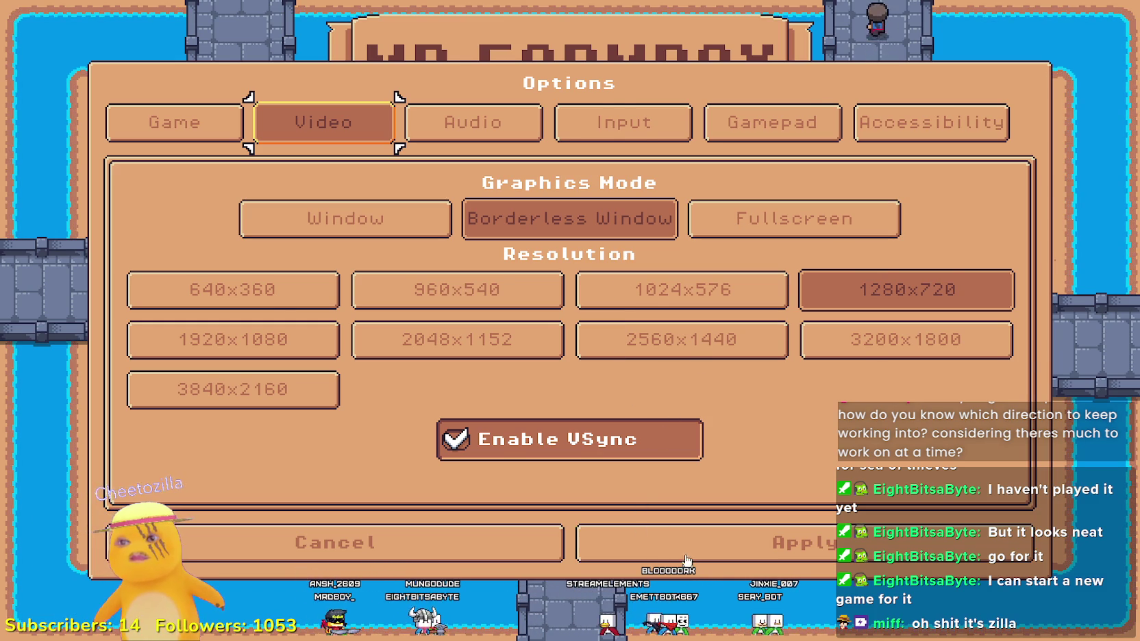
left_click(637, 527)
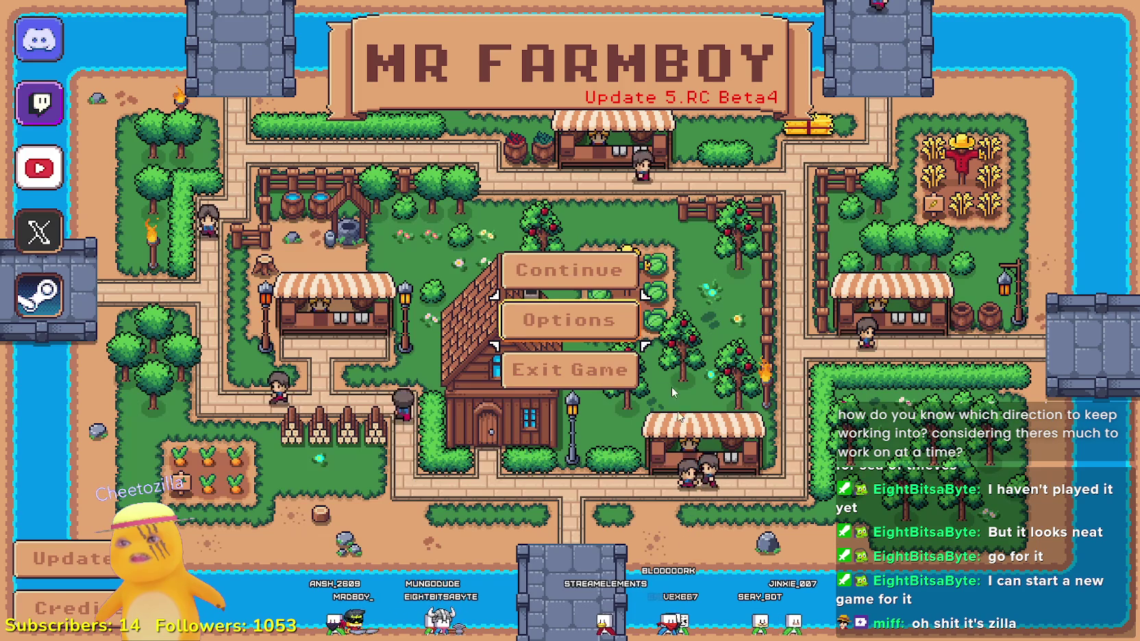
Step: Delete Save 5 and create a fresh Save 5 to start a new game
left_click(41, 559)
left_click(41, 559)
left_click(593, 290)
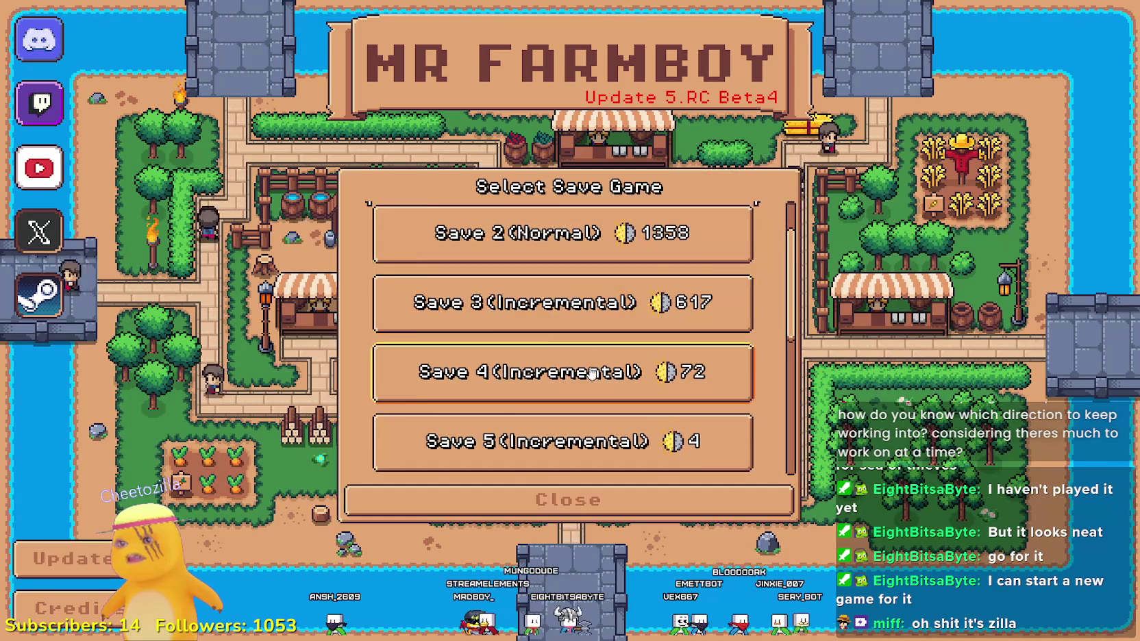
scroll(603, 288, "down", 3)
left_click(624, 281)
left_click(624, 280)
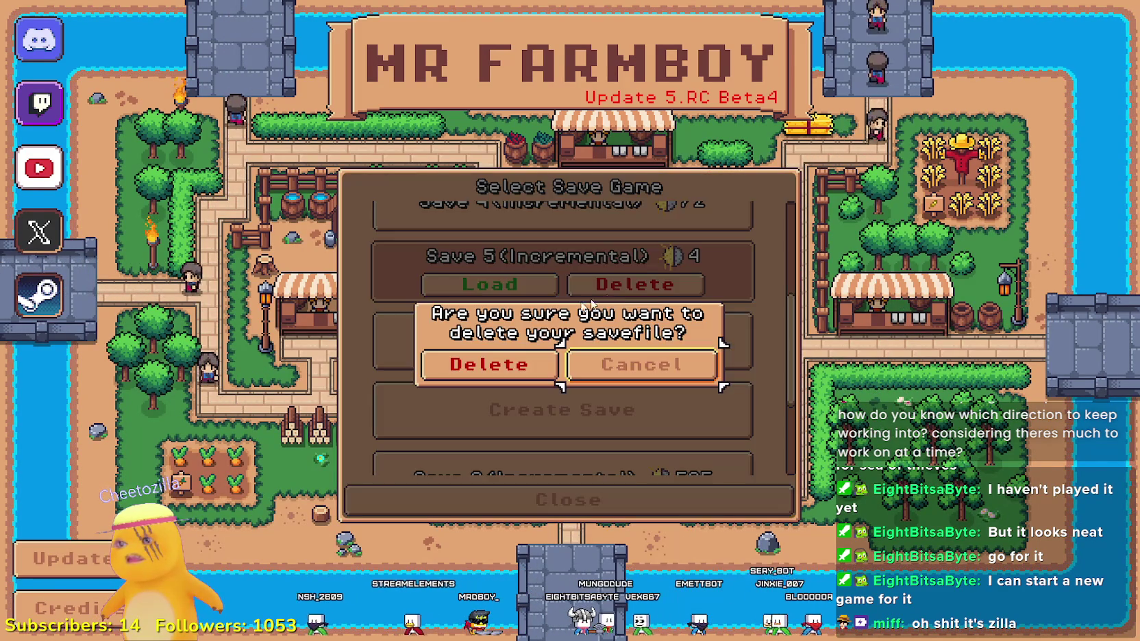
left_click(489, 364)
left_click(570, 276)
left_click(742, 385)
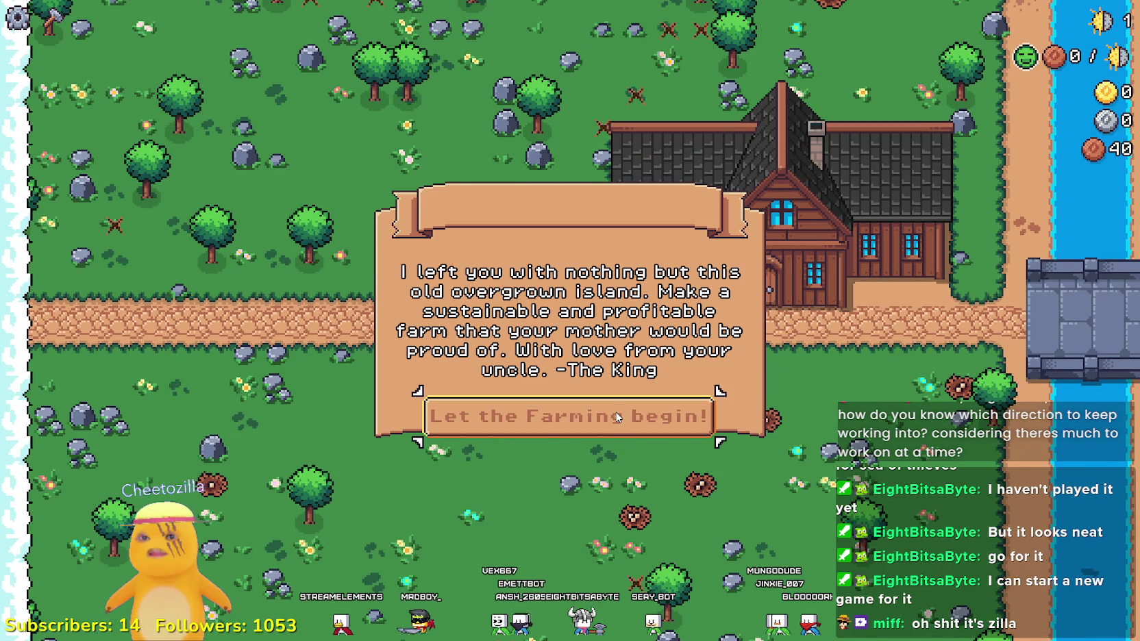
Step: Dismiss the King's letter, walk to the player house, and browse its Advancements tree
left_click(617, 417)
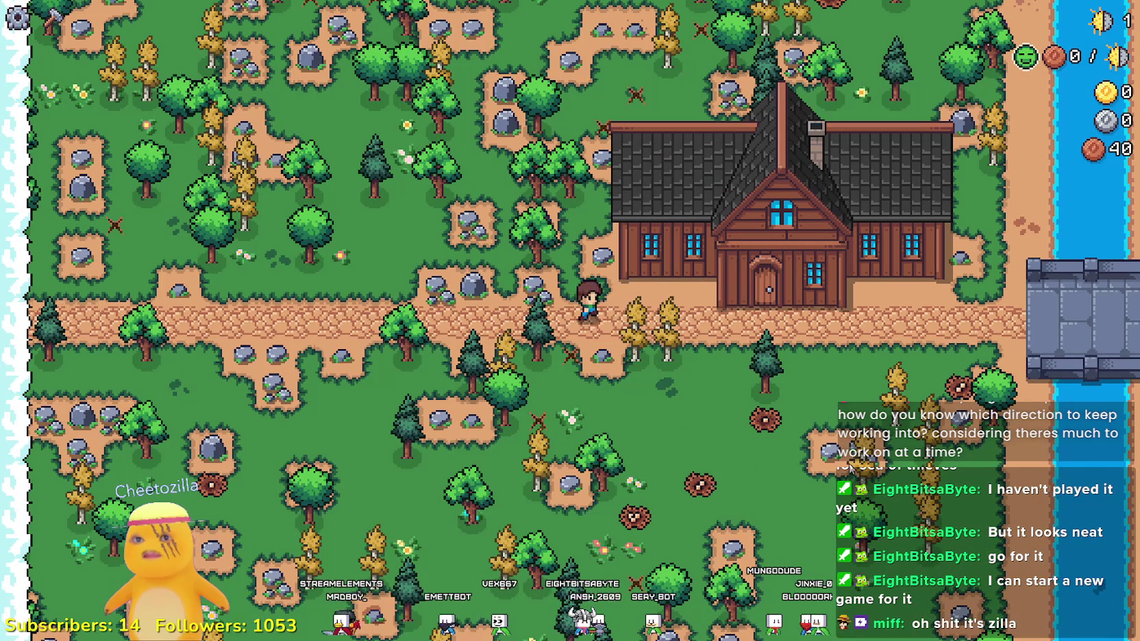
key("d")
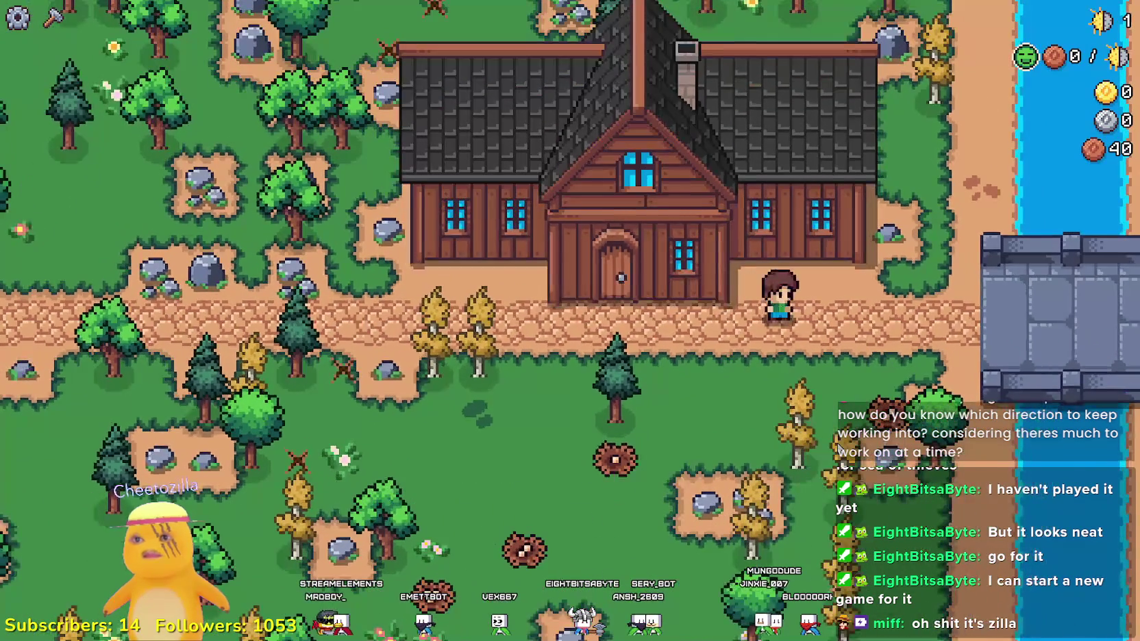
left_click(842, 448)
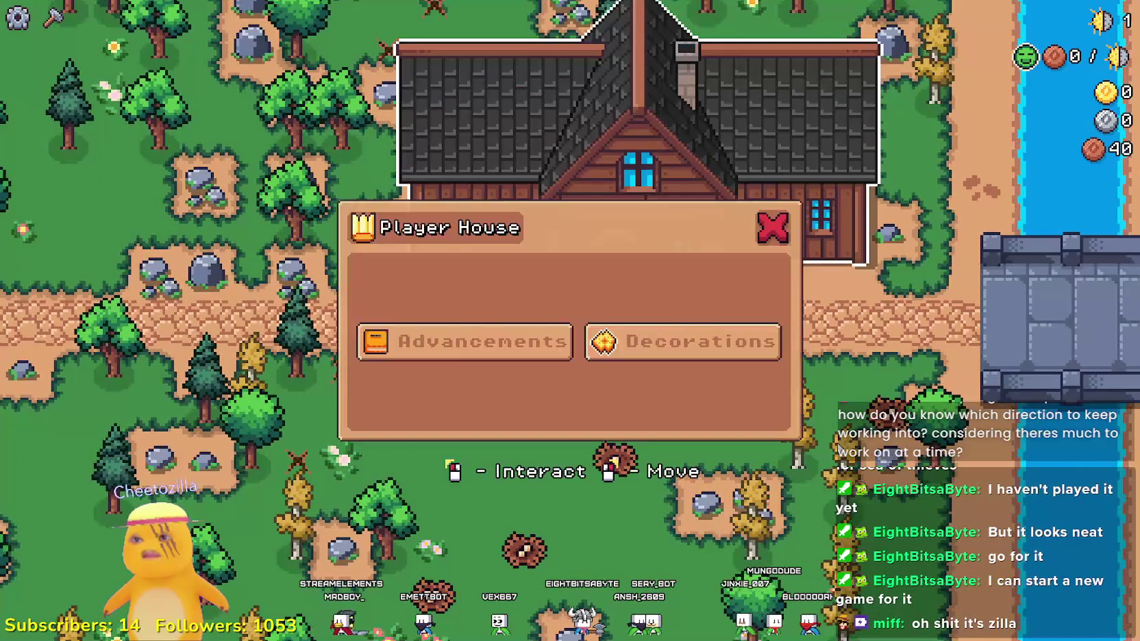
left_click(432, 356)
left_click(722, 412)
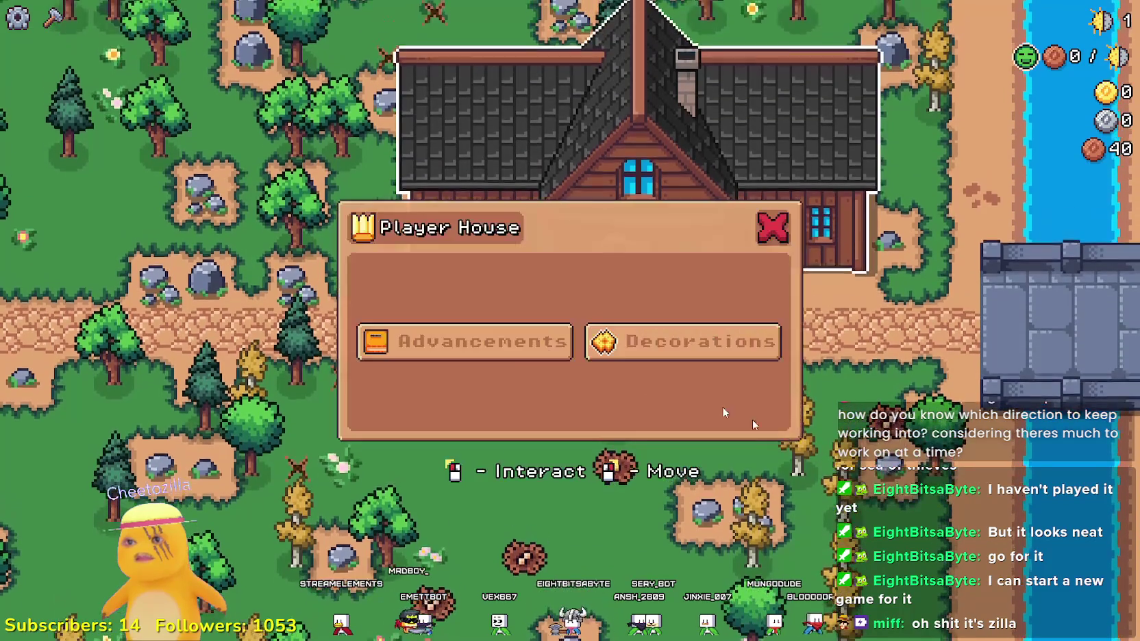
left_click(518, 365)
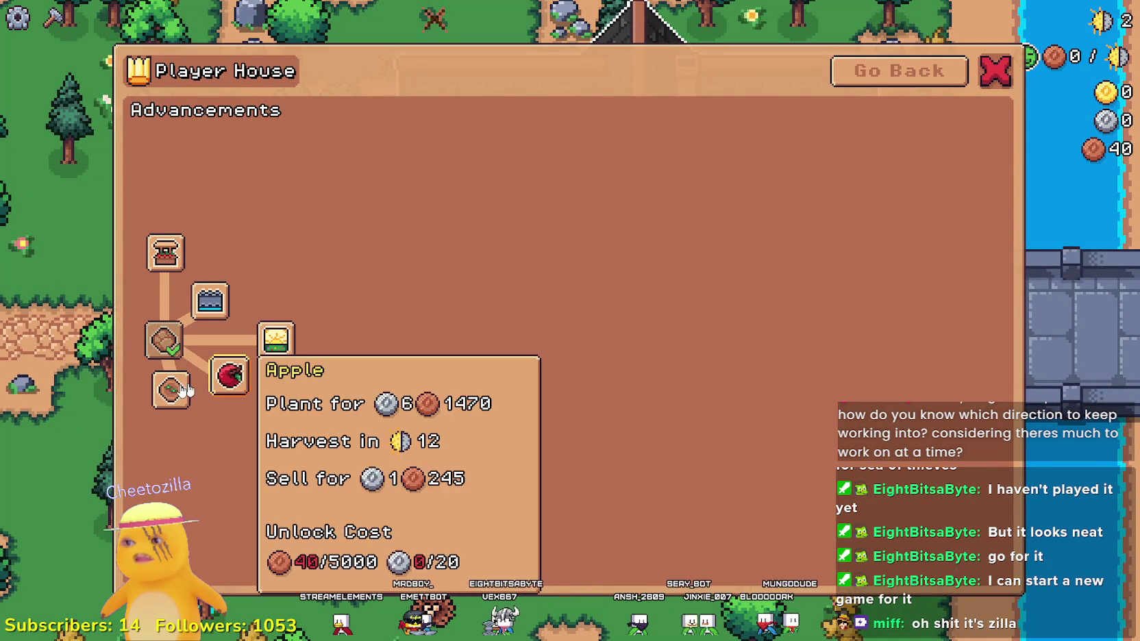
mouse_move(165, 248)
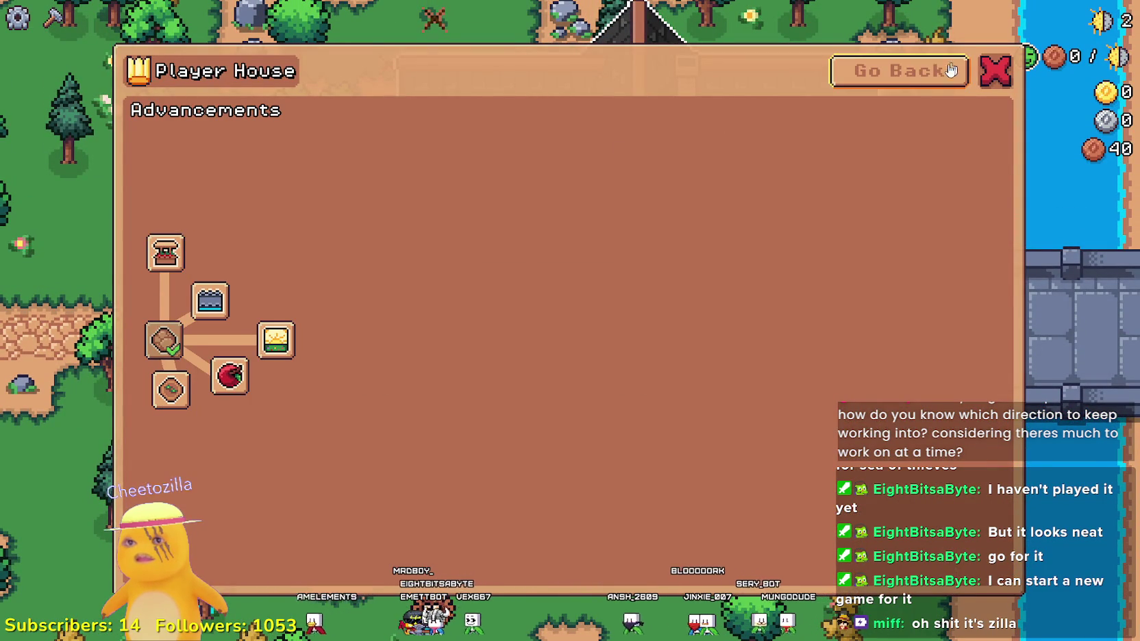
left_click(899, 70)
Step: Compare Decoration roll costs for x4, x8, x16 and x32, then reset to x1 costing 100
left_click(617, 341)
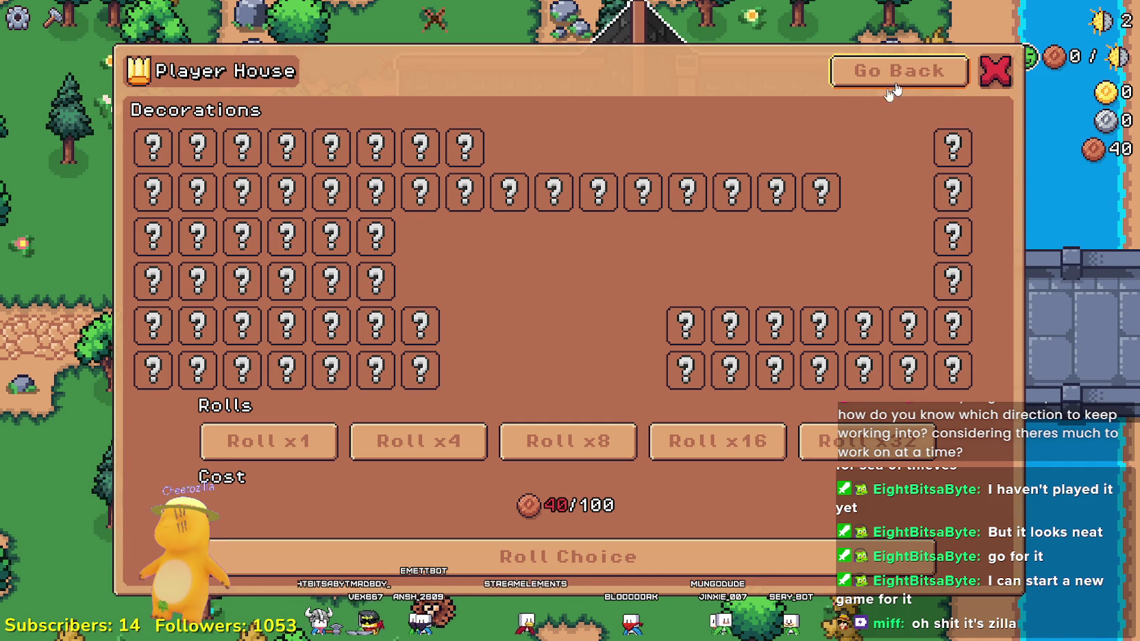
left_click(378, 442)
left_click(524, 444)
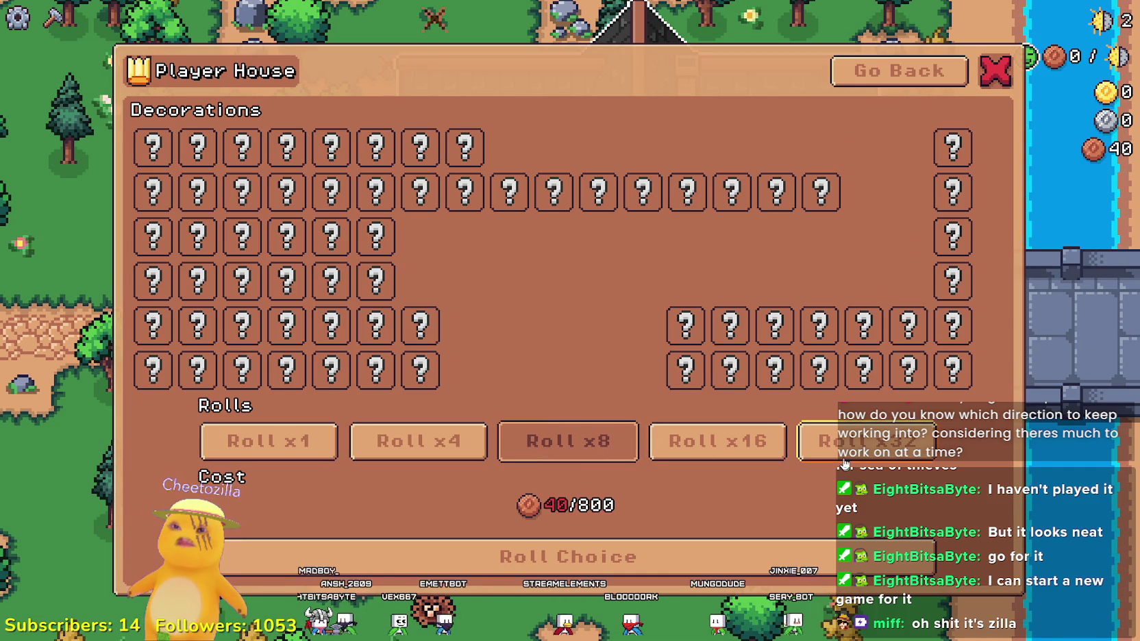
left_click(754, 444)
left_click(857, 442)
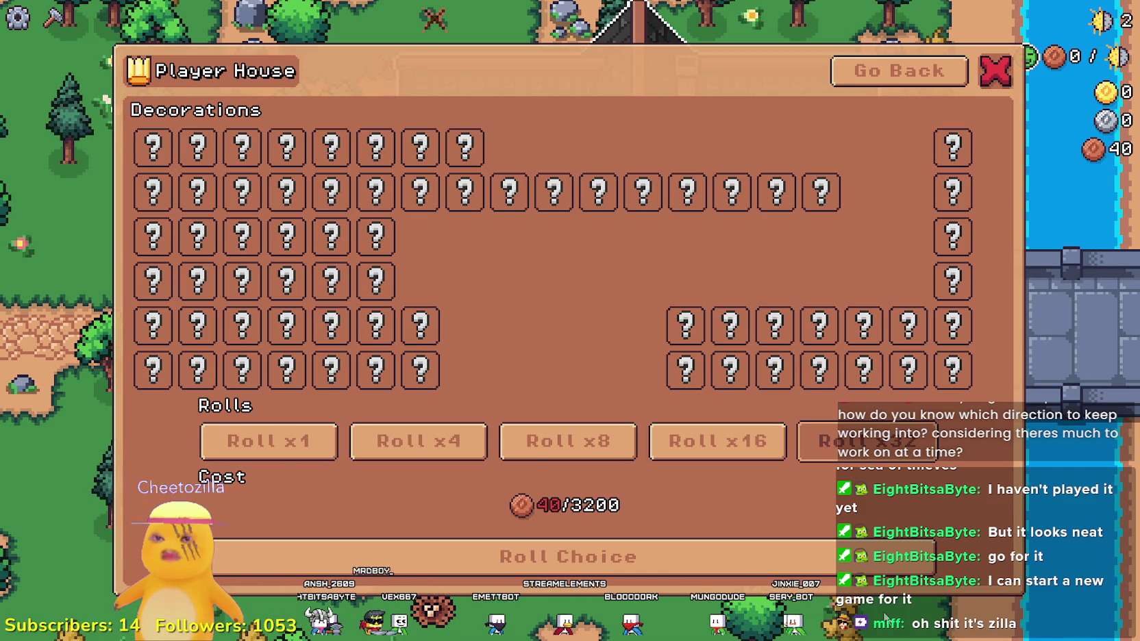
left_click(278, 453)
left_click(860, 79)
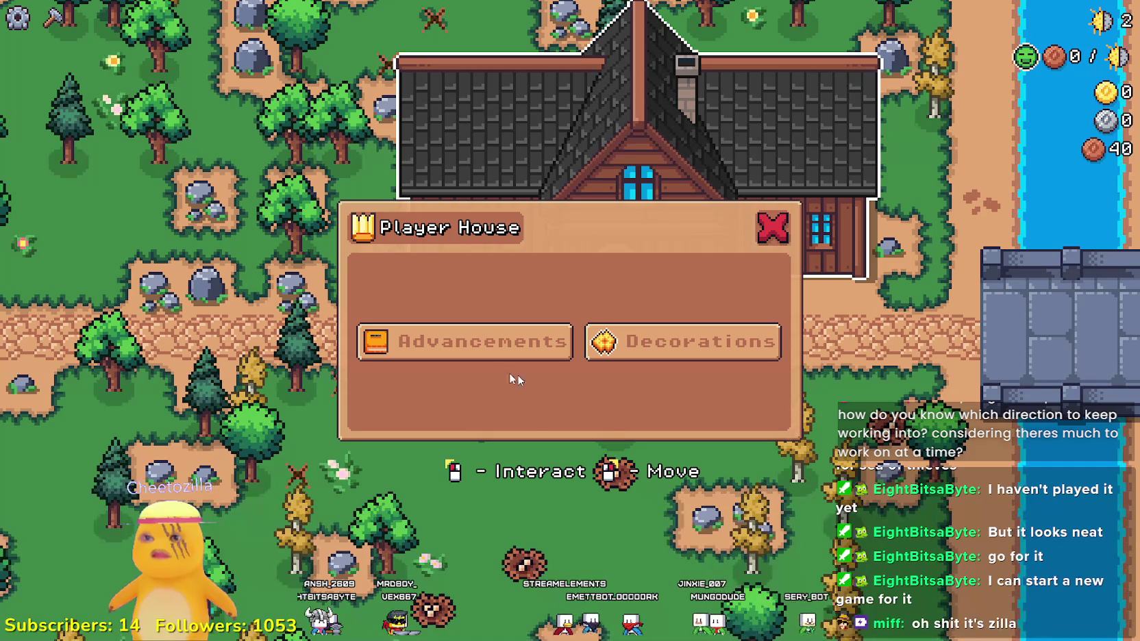
left_click(507, 346)
Step: Close the Player House panel and walk the farmer south past the house
left_click(991, 71)
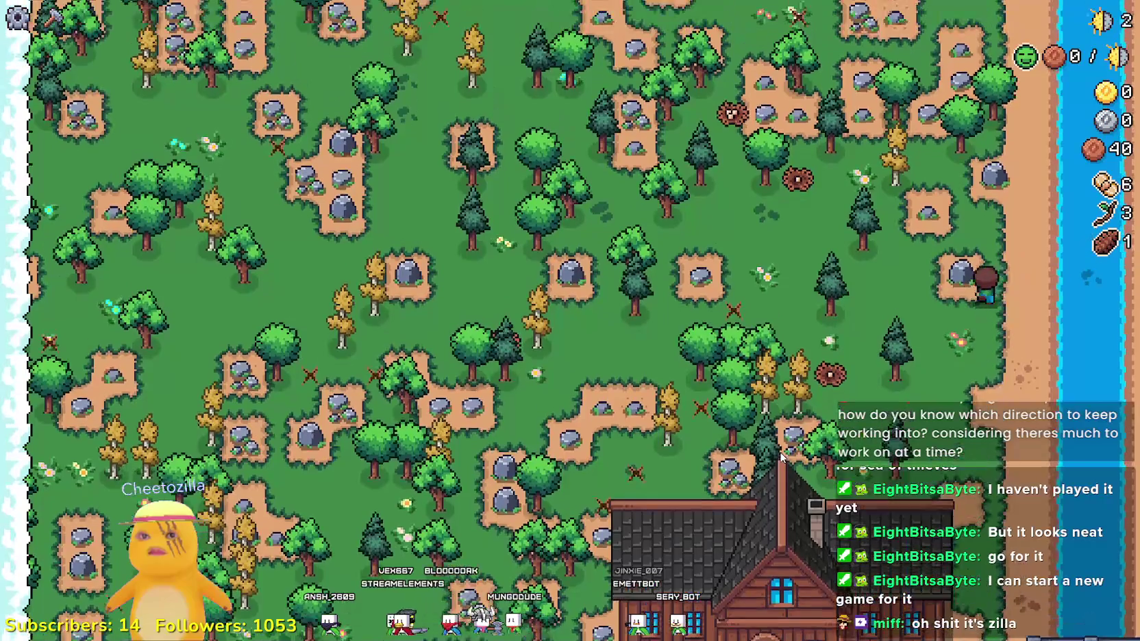
scroll(746, 353, "up", 3)
key("s")
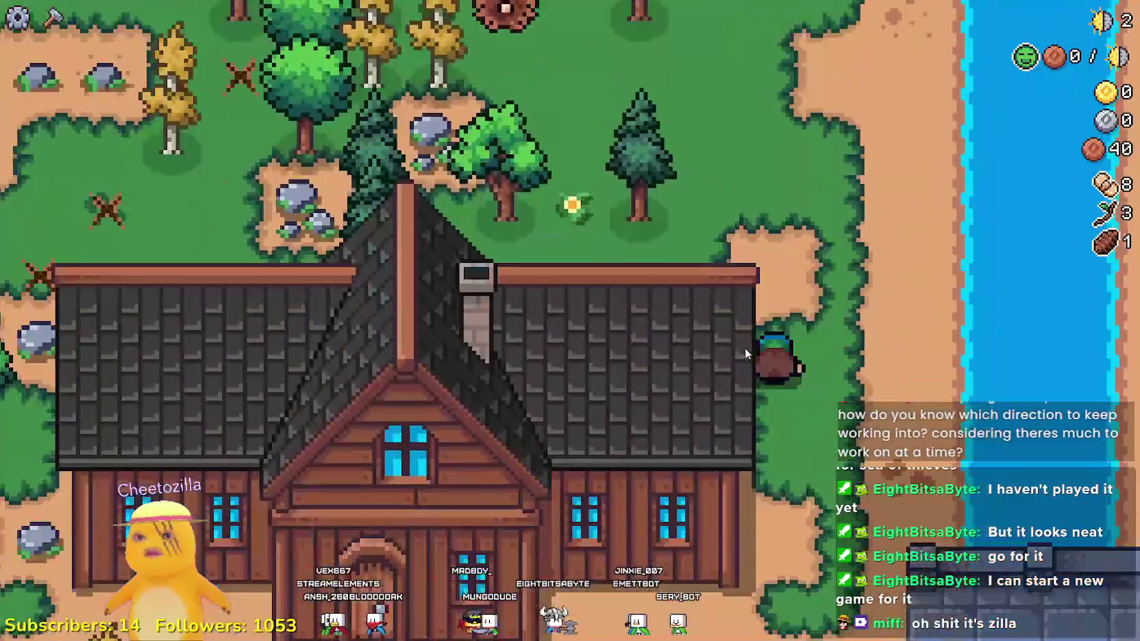
Step: Browse the Crafting panel's decoration and sign options while walking, then quit MR FARMBOY to the desktop
key("c")
key("a")
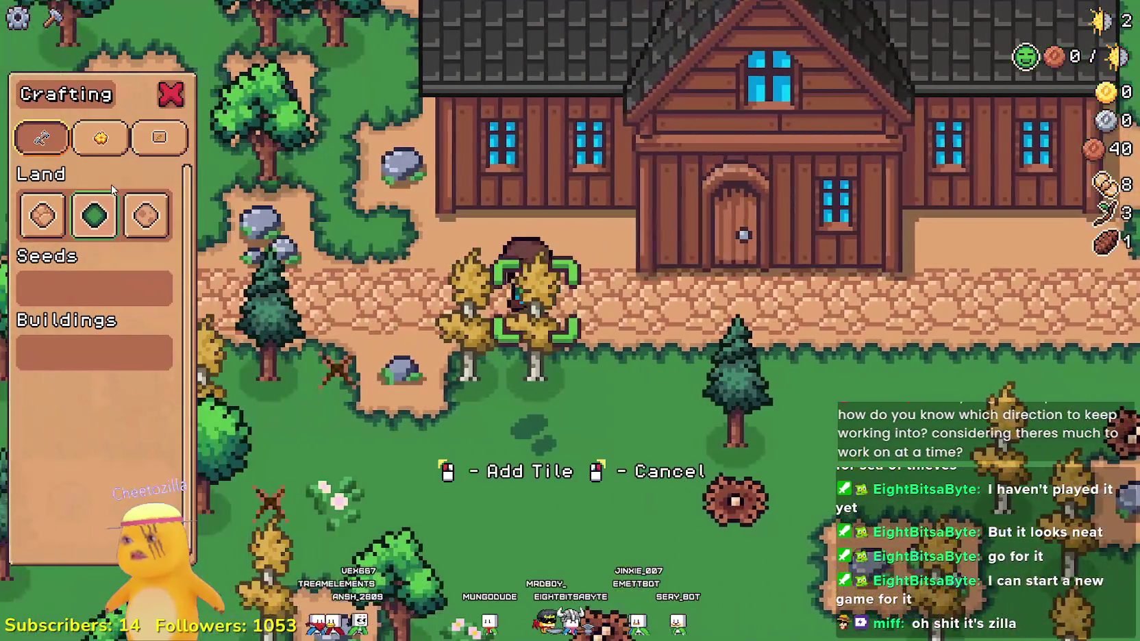
left_click(100, 138)
left_click(159, 138)
key("d")
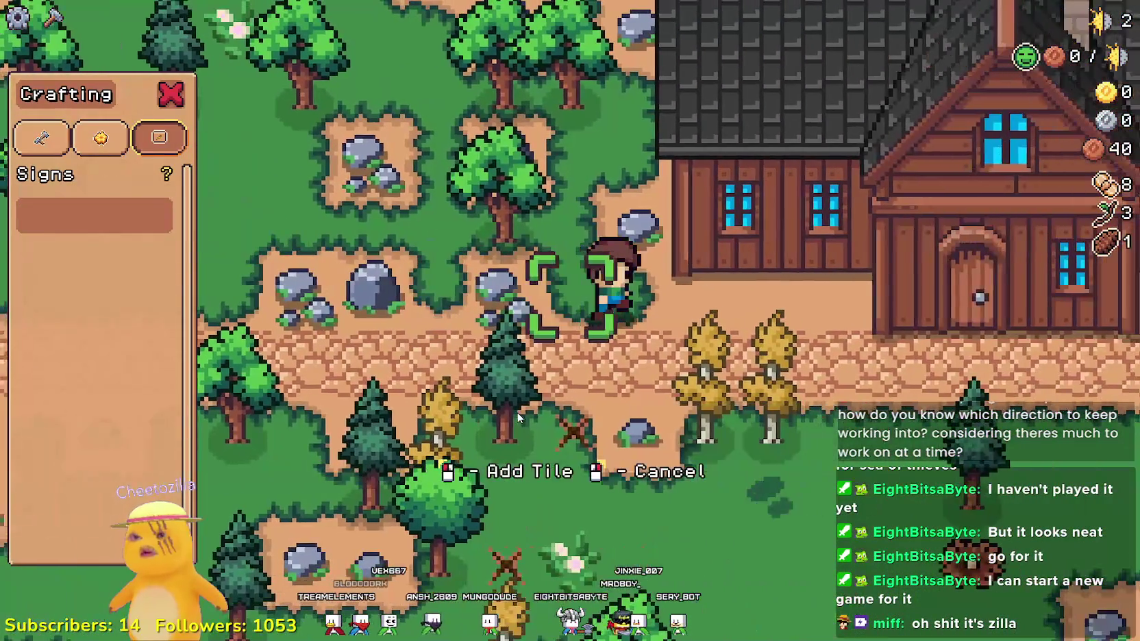
key("Escape")
key("Escape")
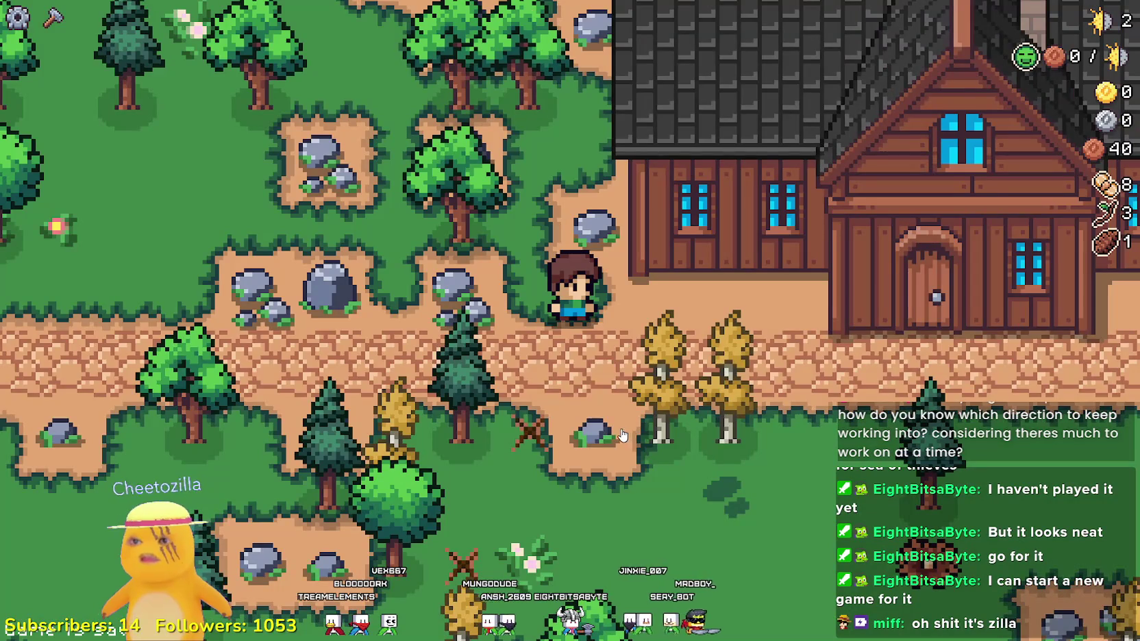
key("alt+Tab")
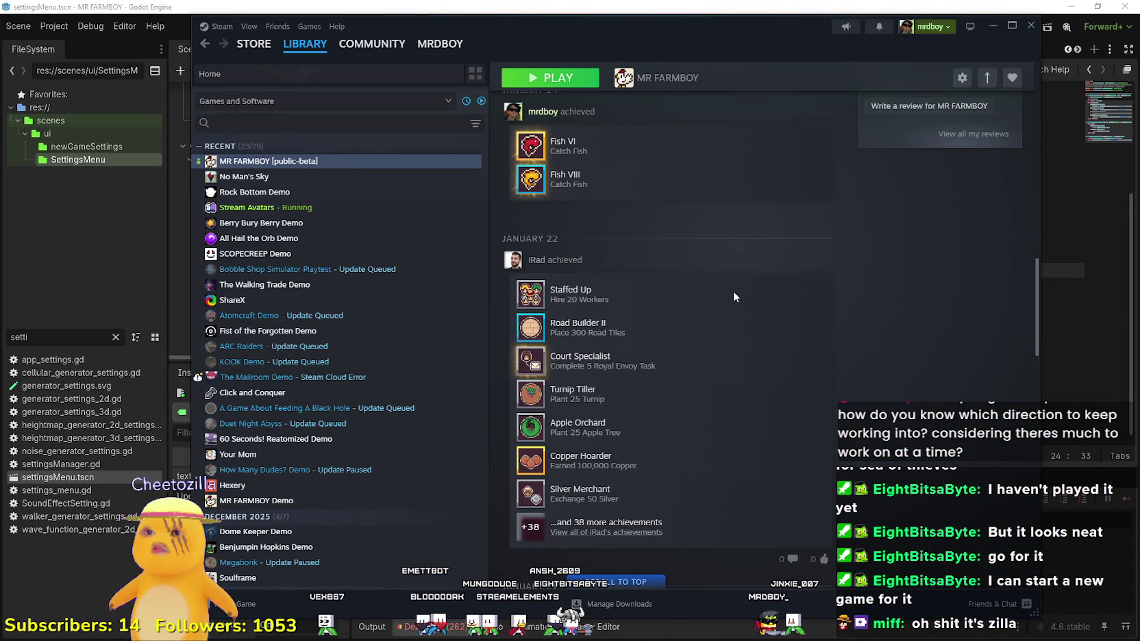
Step: From the top of the MR FARMBOY page, go to its Community Hub admin page
scroll(741, 144, "up", 15)
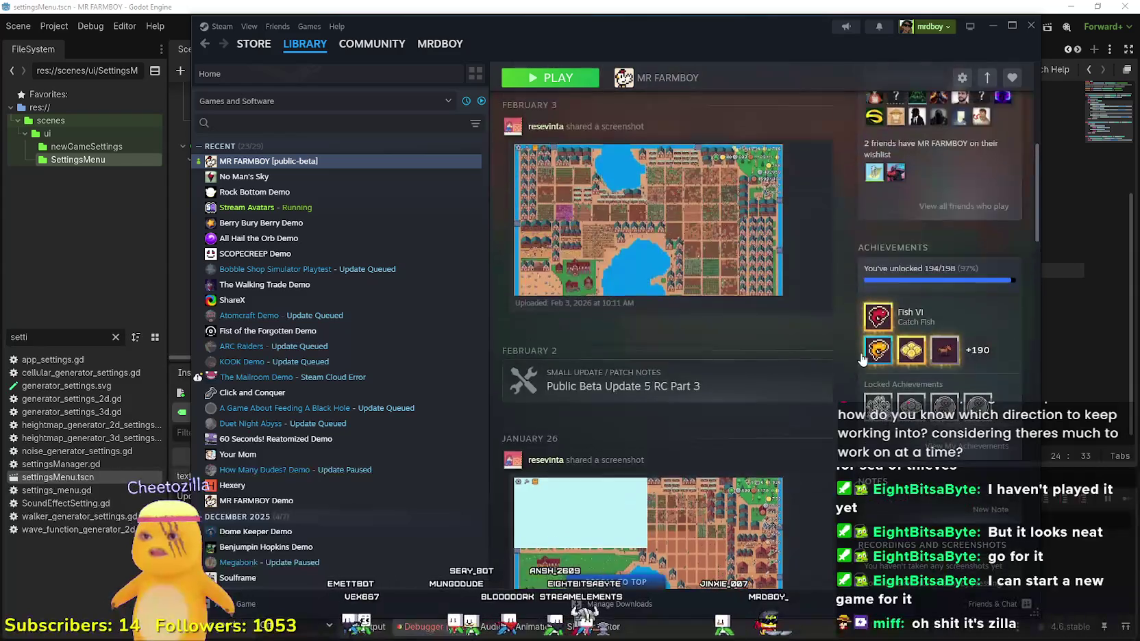
scroll(859, 353, "up", 3)
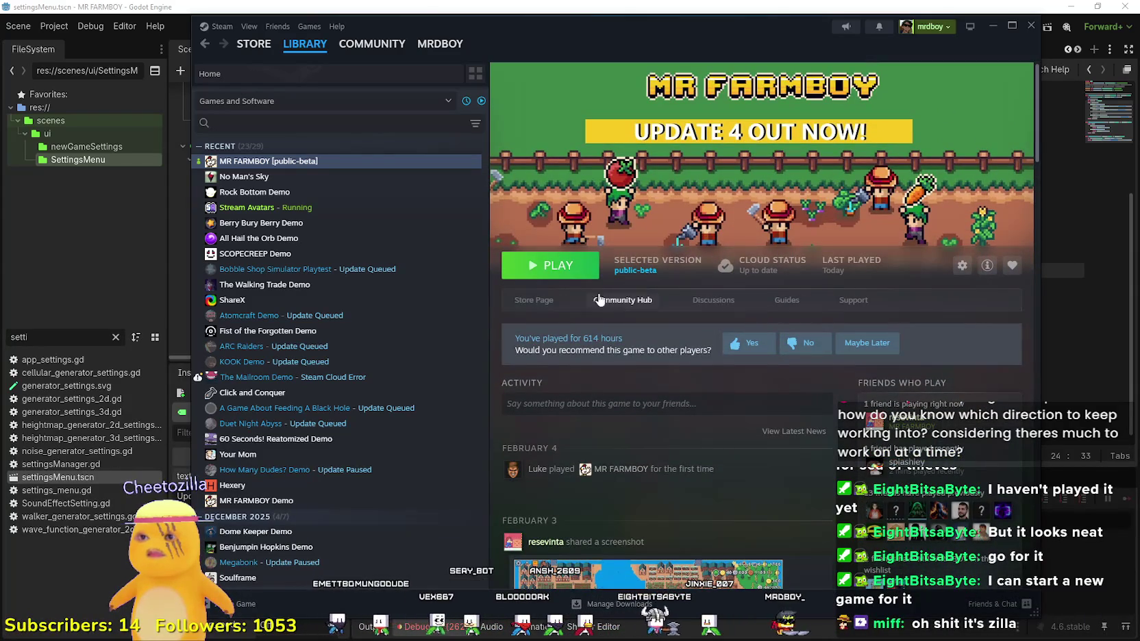
left_click(631, 305)
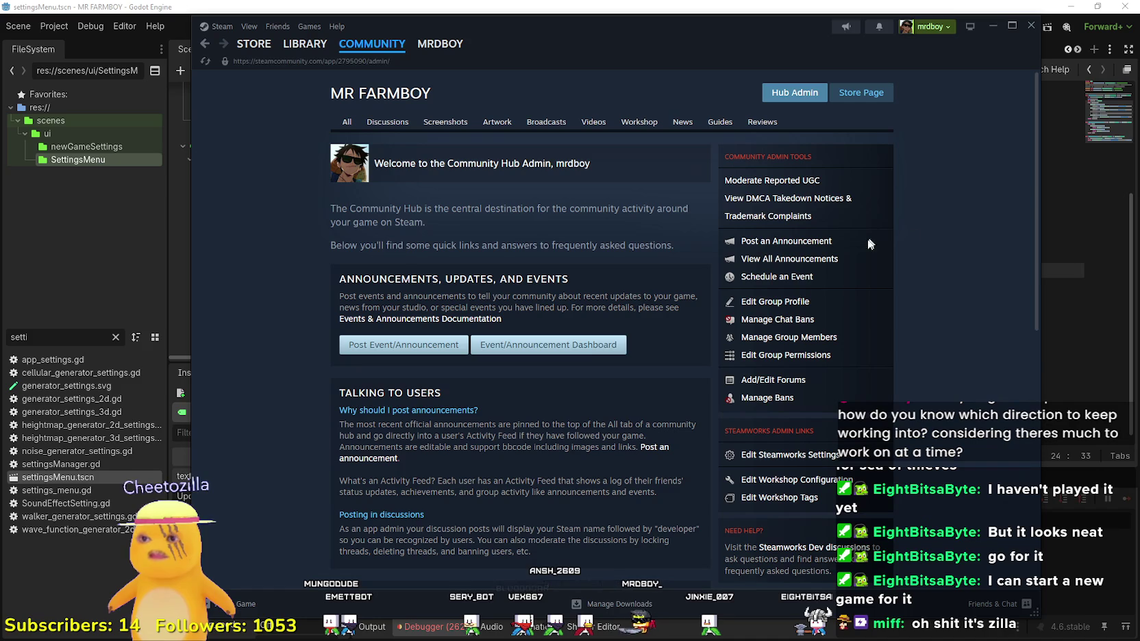
Step: From the Event/Announcement Dashboard, edit the 'Public Beta RC Update 5 Part 4(Incremental Game Mode)' draft
left_click(596, 345)
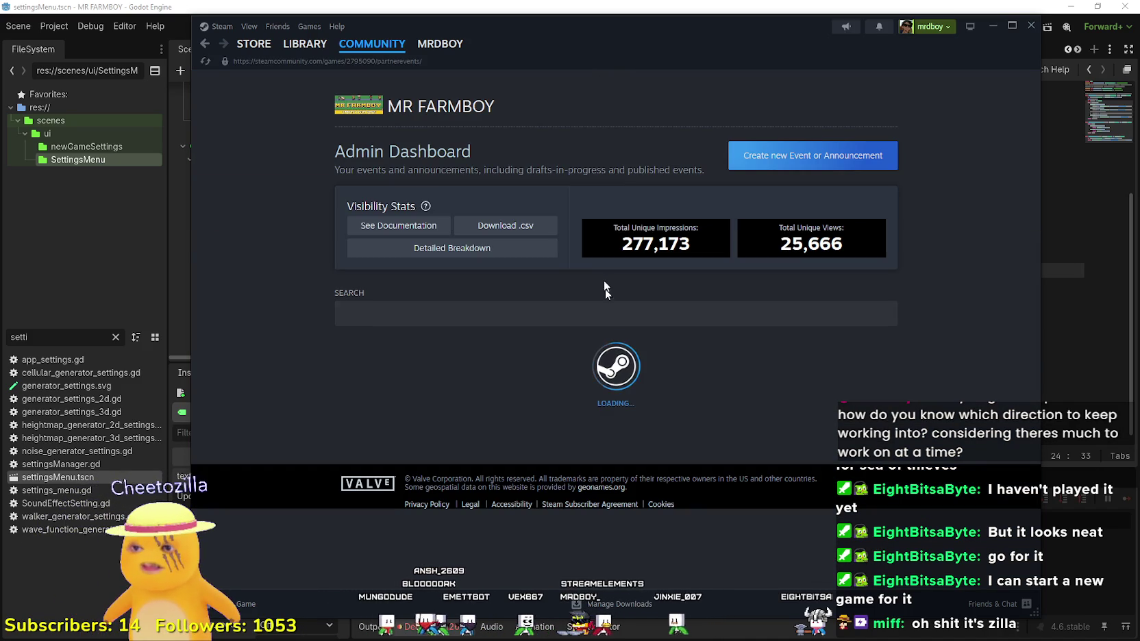
scroll(671, 360, "down", 3)
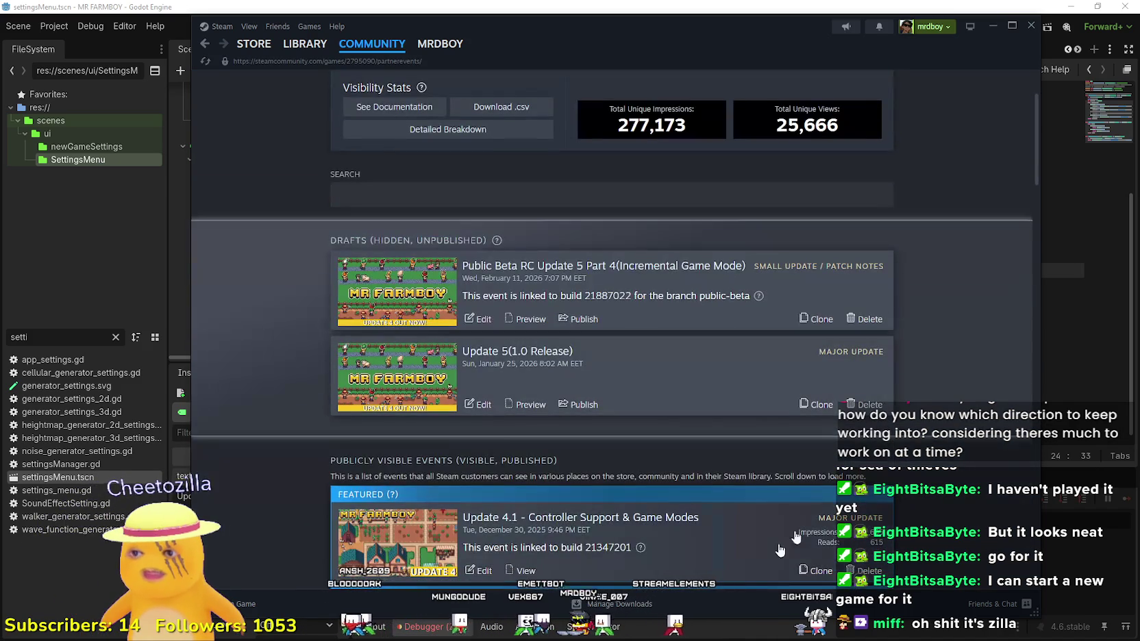
left_click(624, 287)
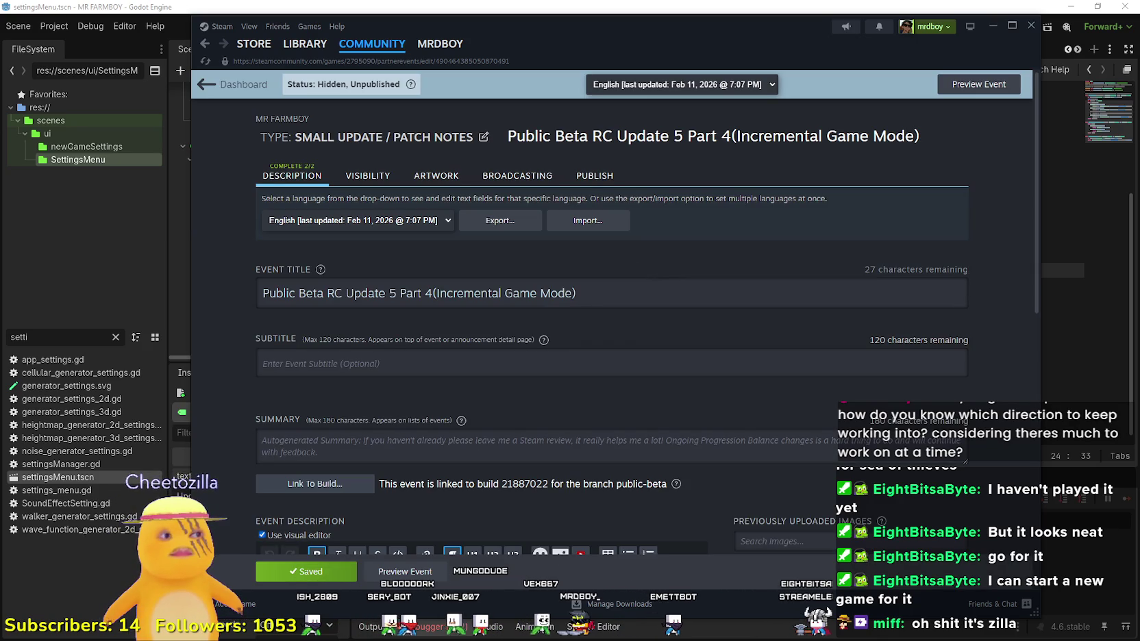
scroll(576, 455, "down", 8)
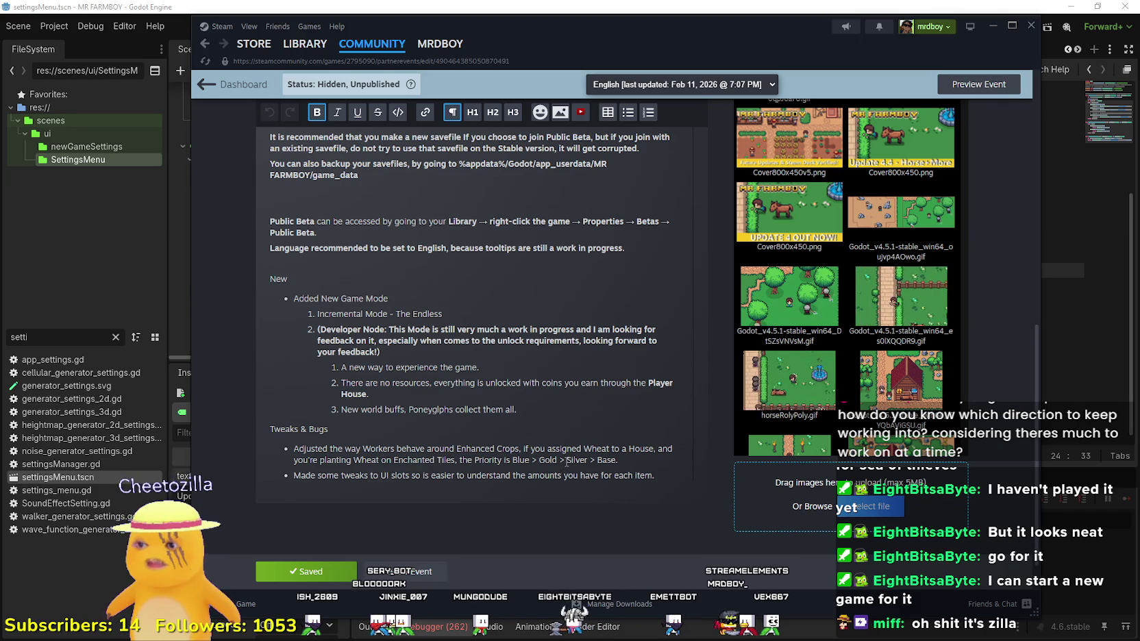
left_click(695, 544)
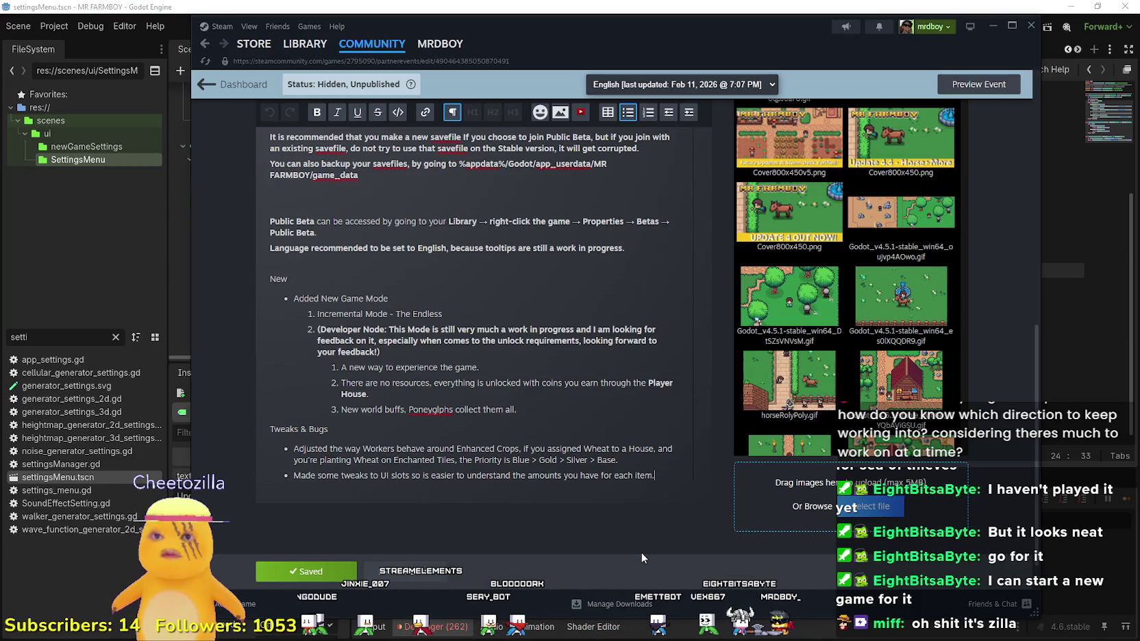
scroll(414, 460, "up", 3)
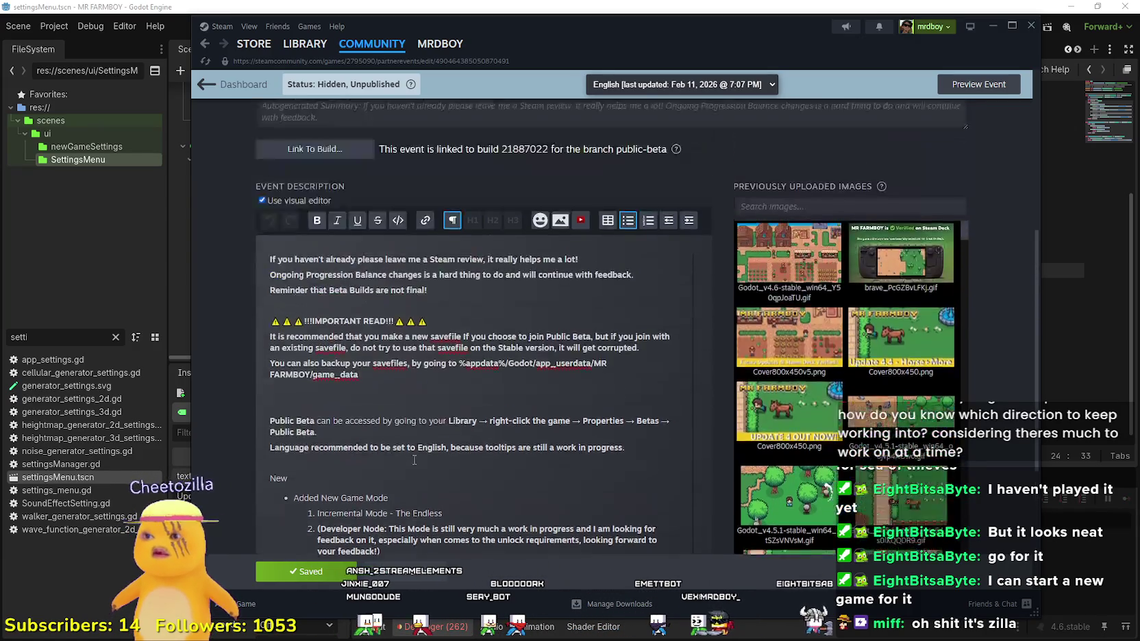
scroll(414, 460, "up", 3)
scroll(414, 460, "down", 6)
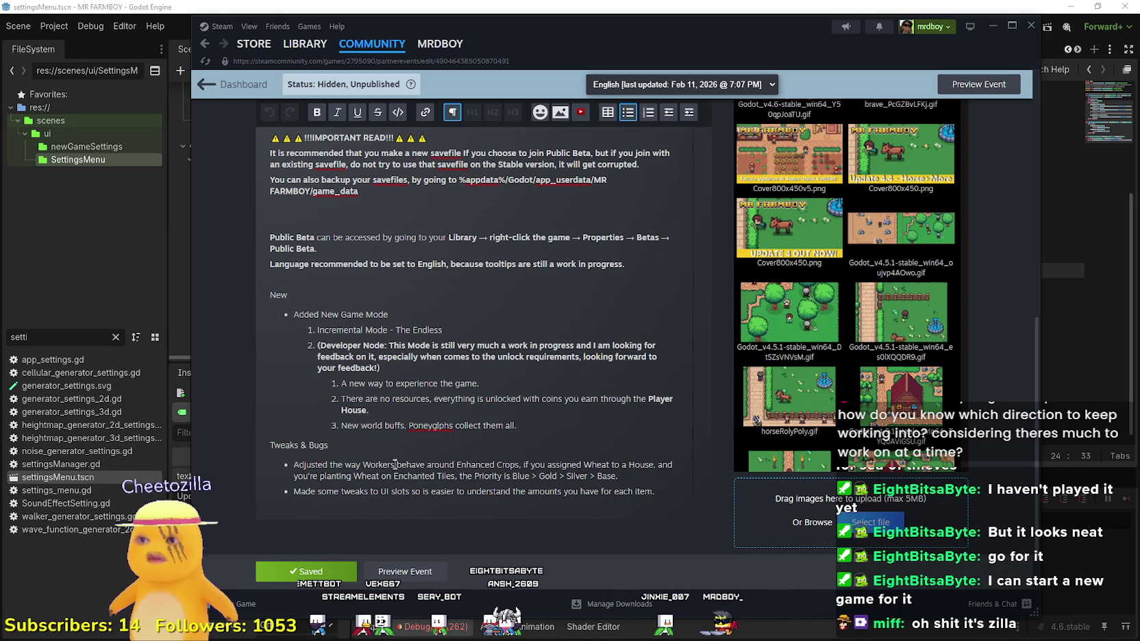
scroll(404, 465, "up", 6)
scroll(739, 240, "up", 1)
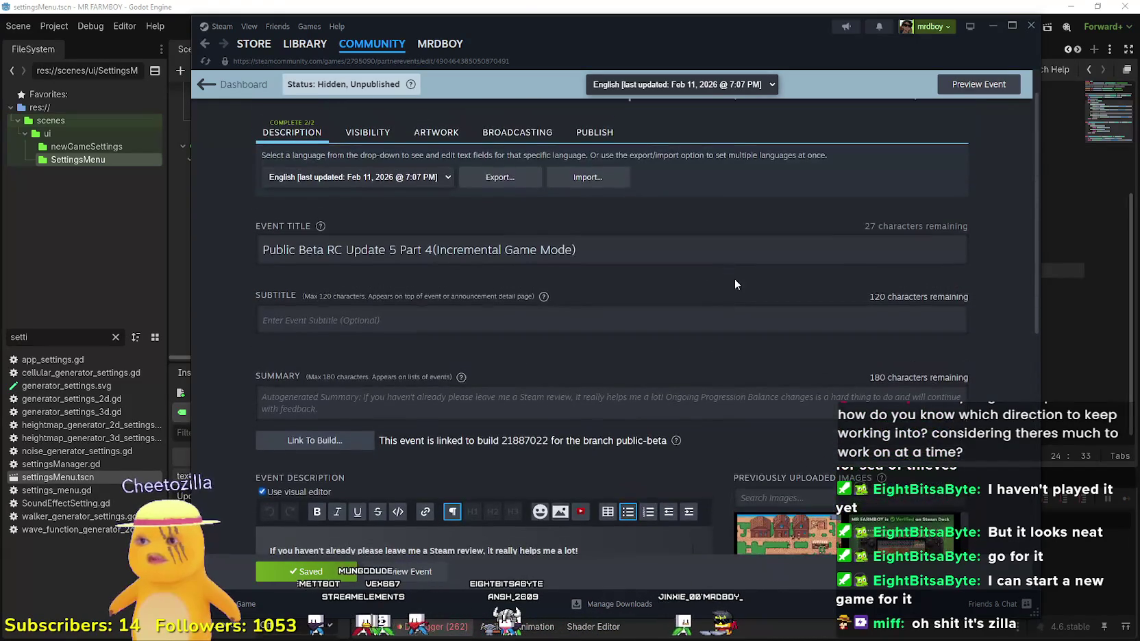
Step: Publish the Update 5 Part 4 event past the warnings and open its live event page
left_click(594, 132)
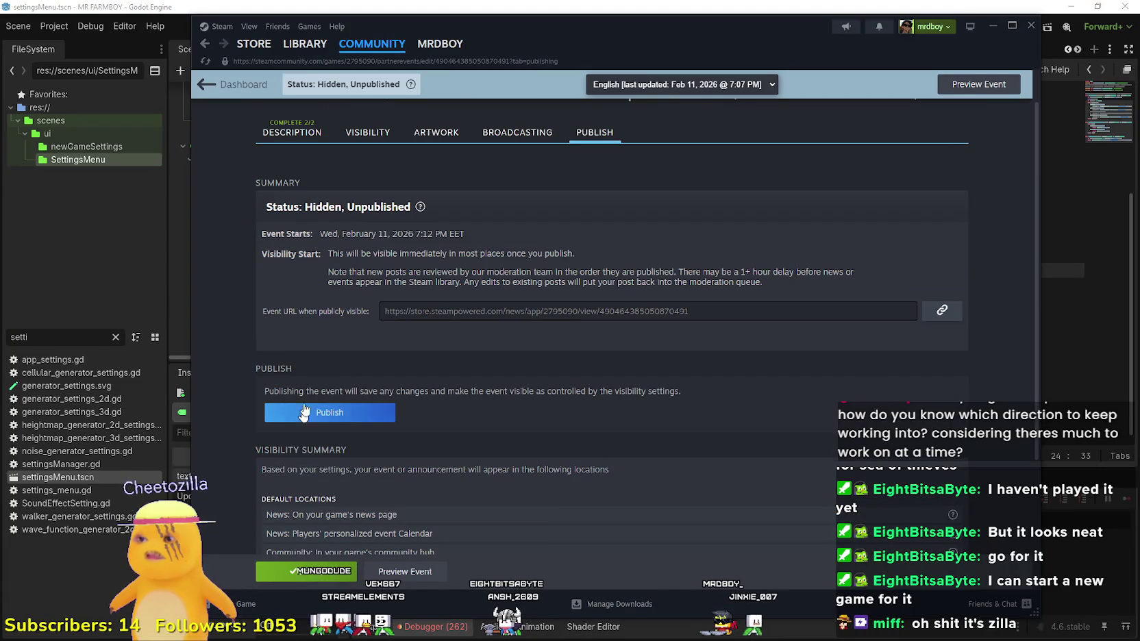
left_click(317, 412)
left_click(635, 393)
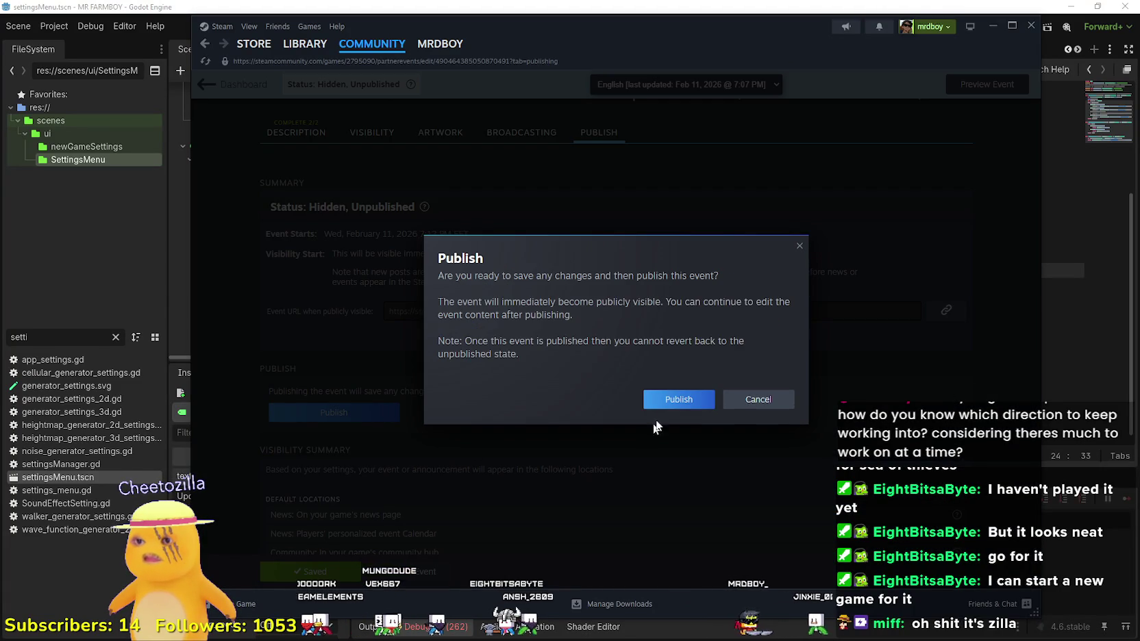
left_click(675, 401)
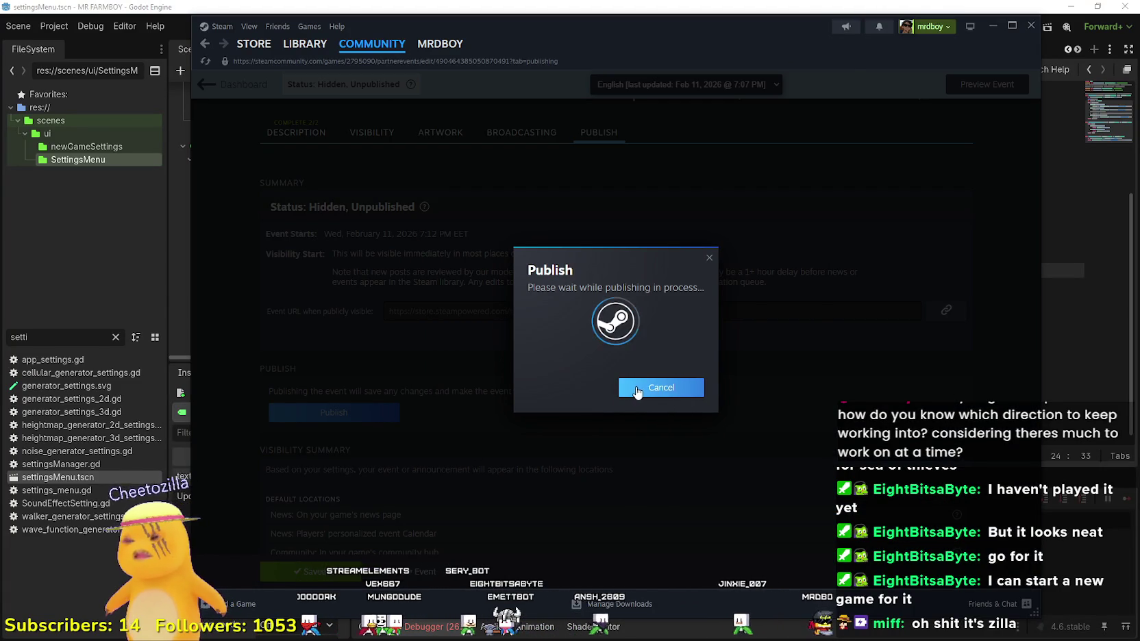
left_click(658, 359)
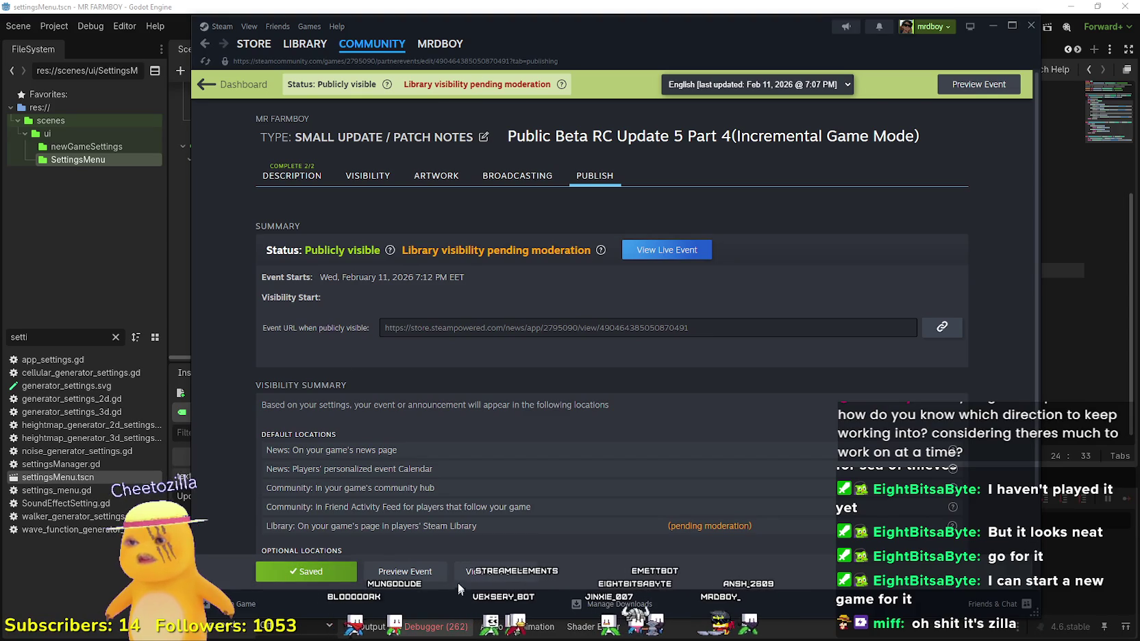
left_click(497, 575)
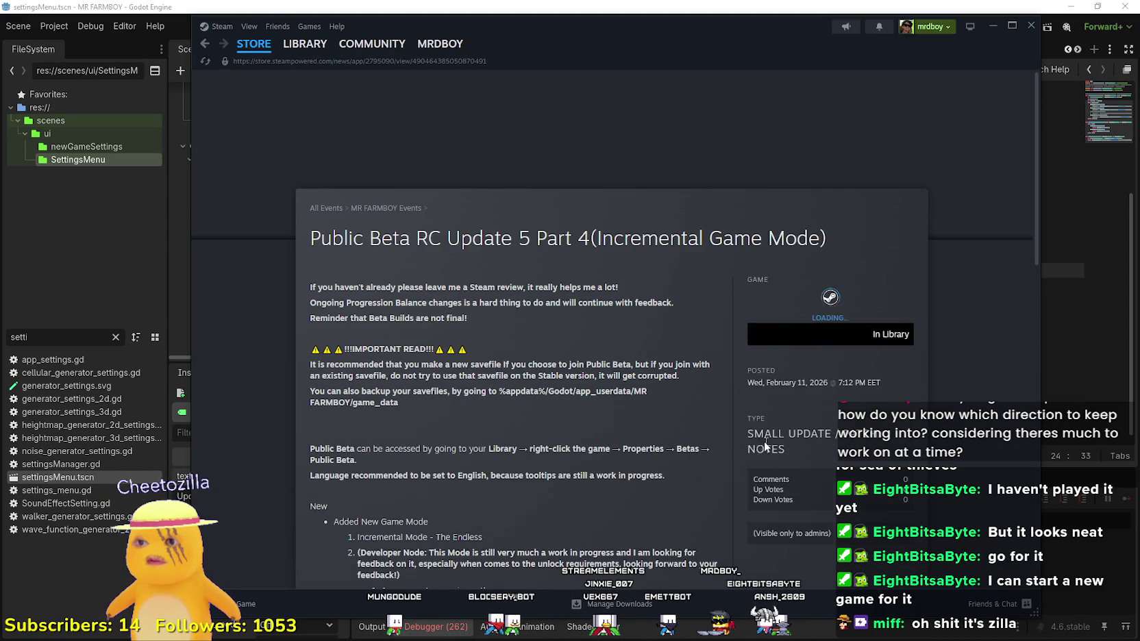
Step: Copy the share link of the live Update 5 Part 4 news post
scroll(556, 402, "down", 5)
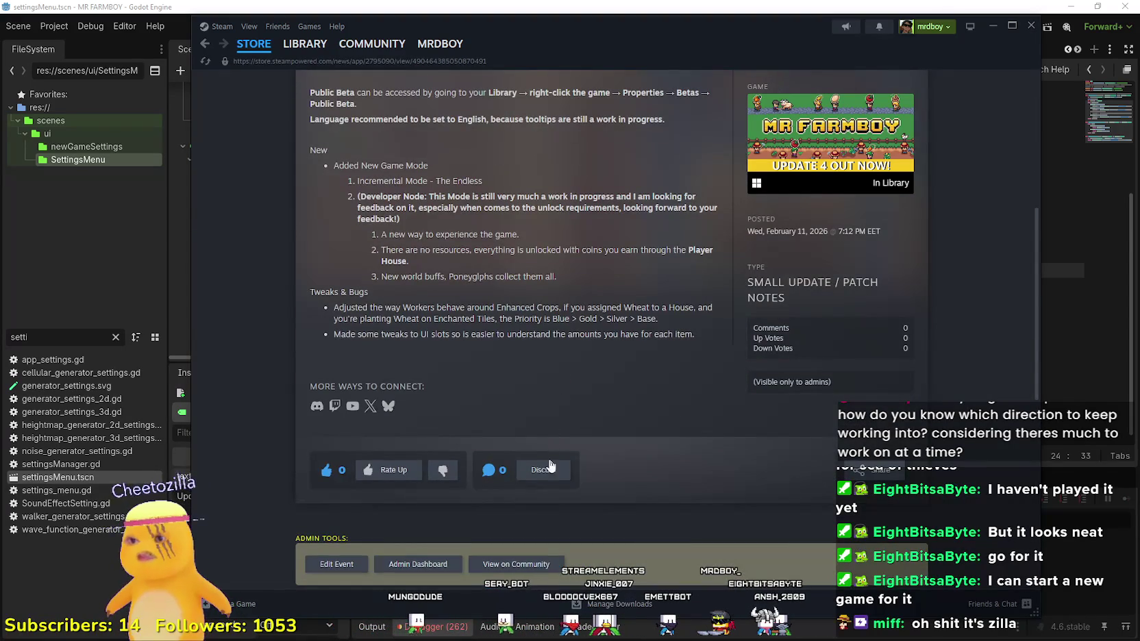
left_click(883, 473)
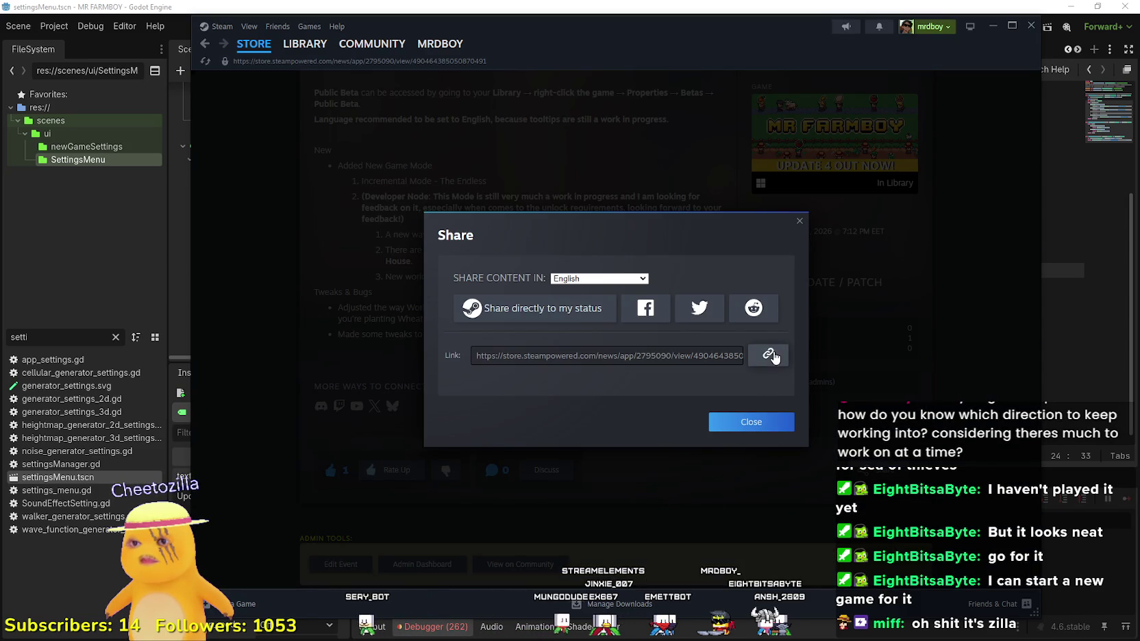
left_click(756, 432)
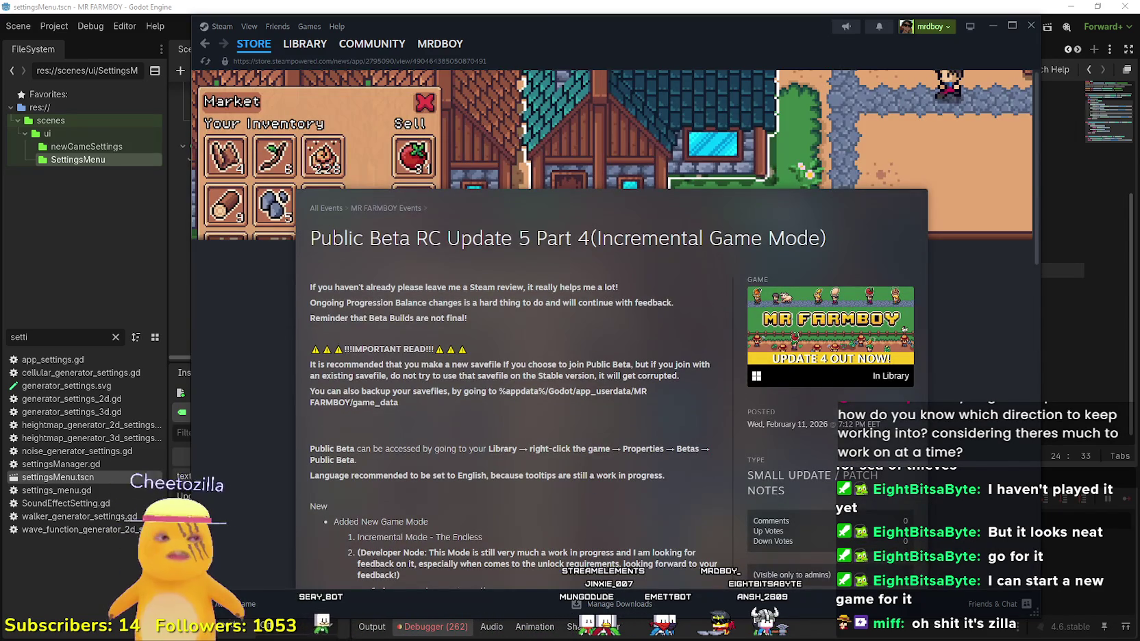